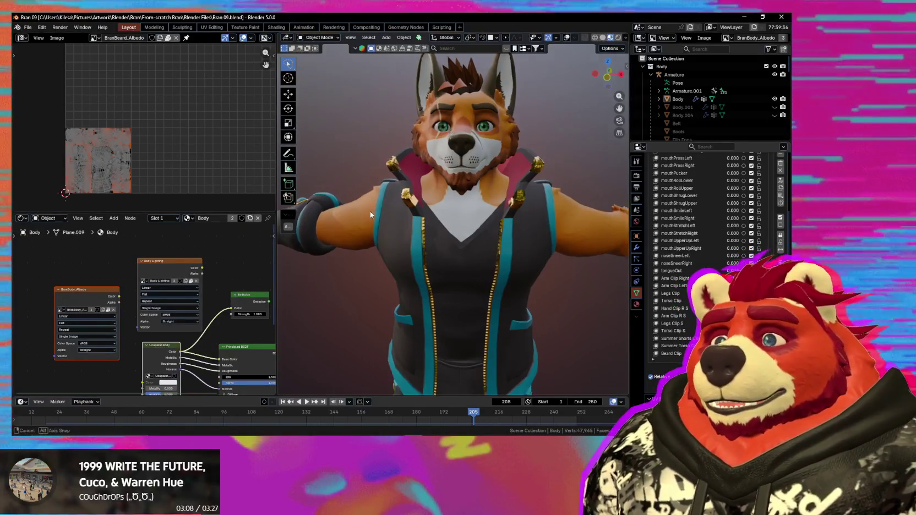
middle_click_drag(370, 212, 341, 215)
scroll(137, 188, "up", 2)
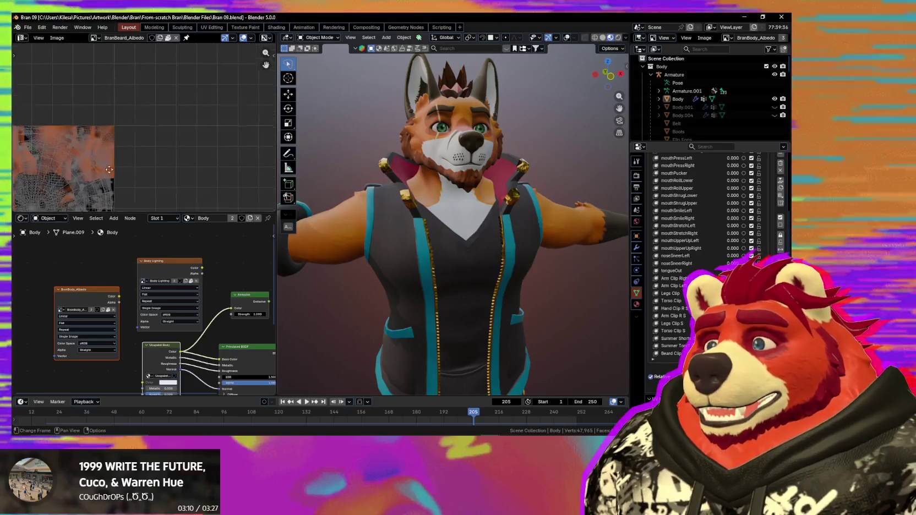
scroll(177, 131, "up", 1)
scroll(170, 143, "up", 2)
scroll(177, 163, "up", 2)
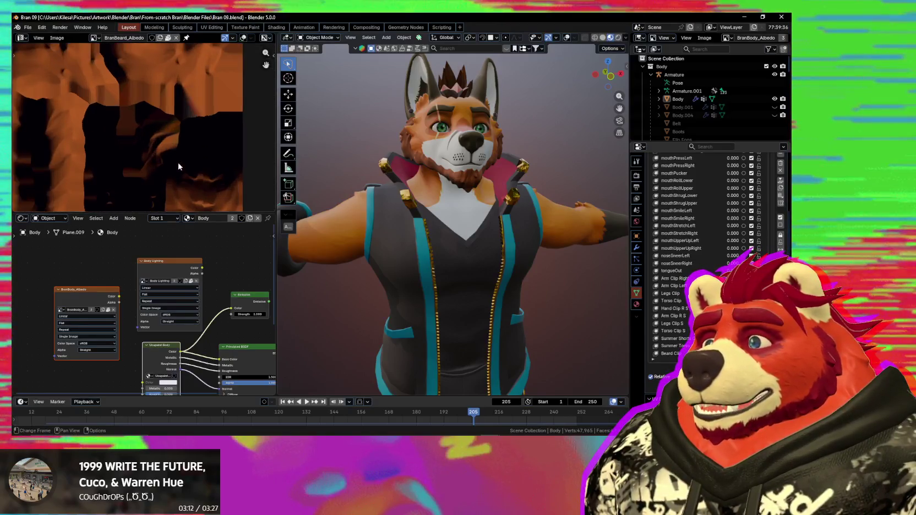
scroll(215, 85, "up", 1)
scroll(194, 125, "down", 1)
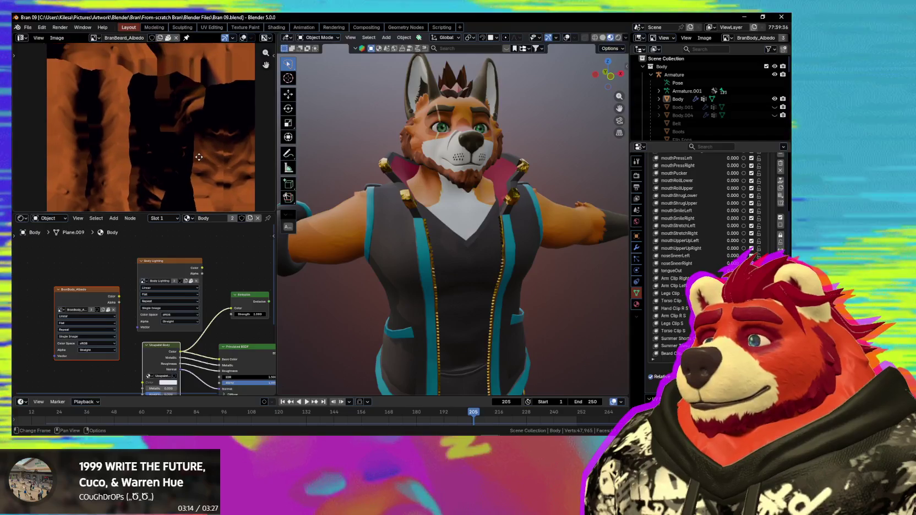
middle_click_drag(194, 124, 192, 123)
scroll(191, 123, "down", 2)
scroll(188, 144, "down", 1)
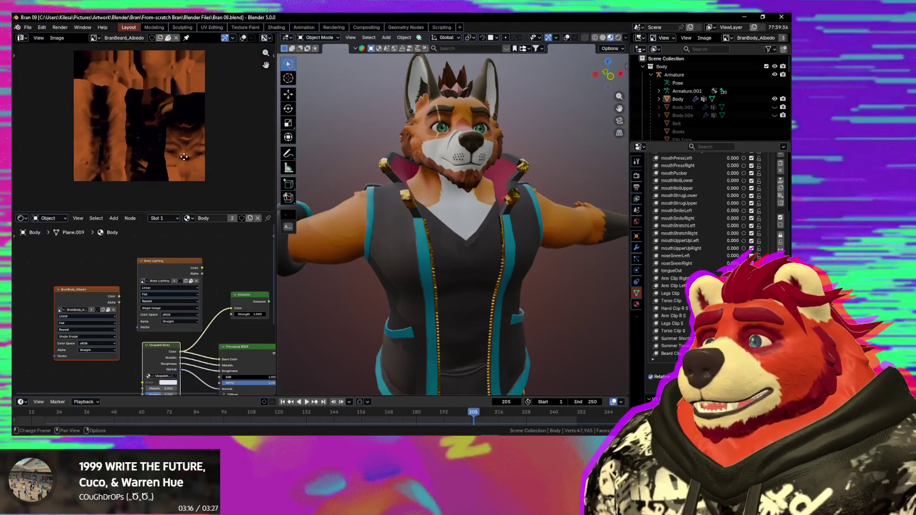
mouse_move(472, 214)
middle_mouse_down()
mouse_move(371, 195)
mouse_move(464, 271)
mouse_move(473, 261)
middle_mouse_up()
scroll(473, 260, "up", 2)
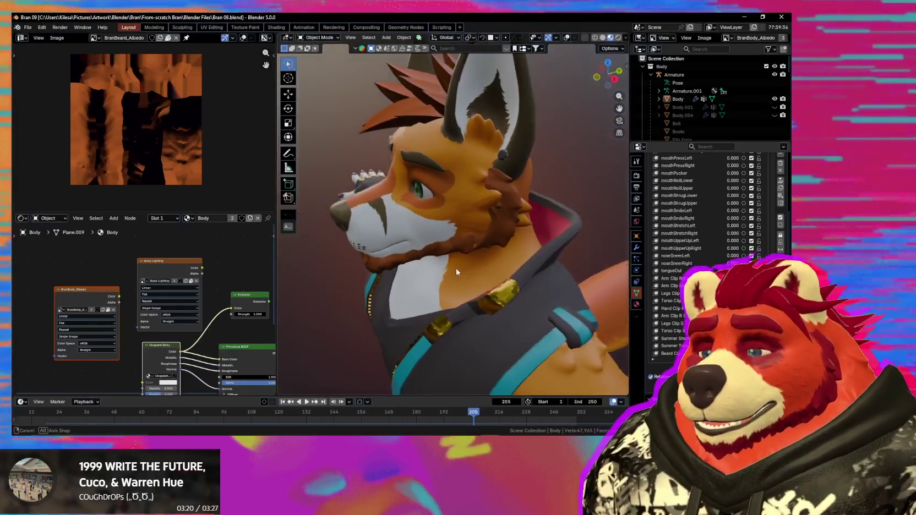
scroll(519, 200, "up", 2)
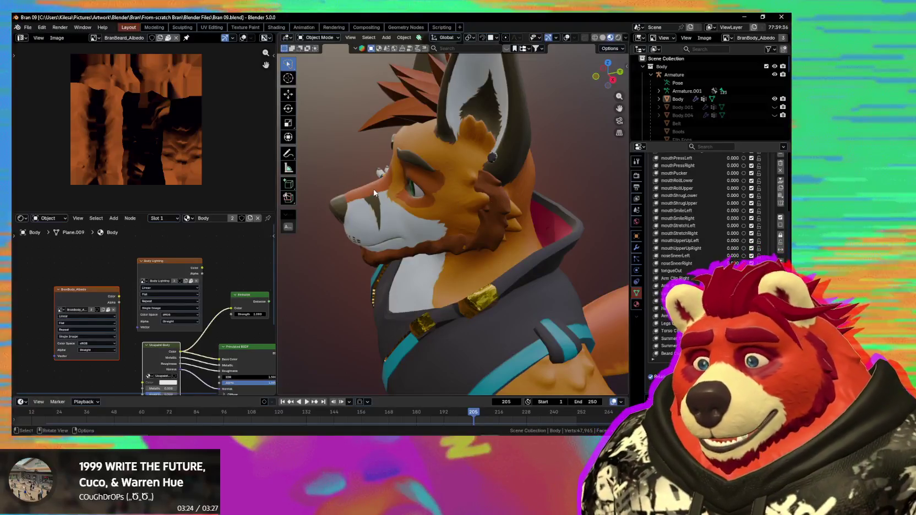
middle_click_drag(373, 193, 437, 197)
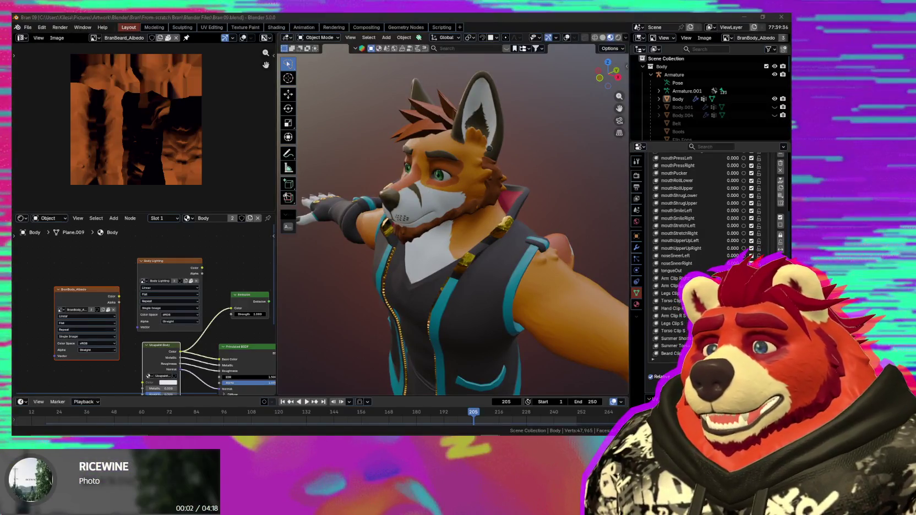
In the Wolfman_Elric1 file, show overlays, select the red cap and copy it with Ctrl+C.
left_click(532, 410)
middle_click_drag(493, 360, 396, 247)
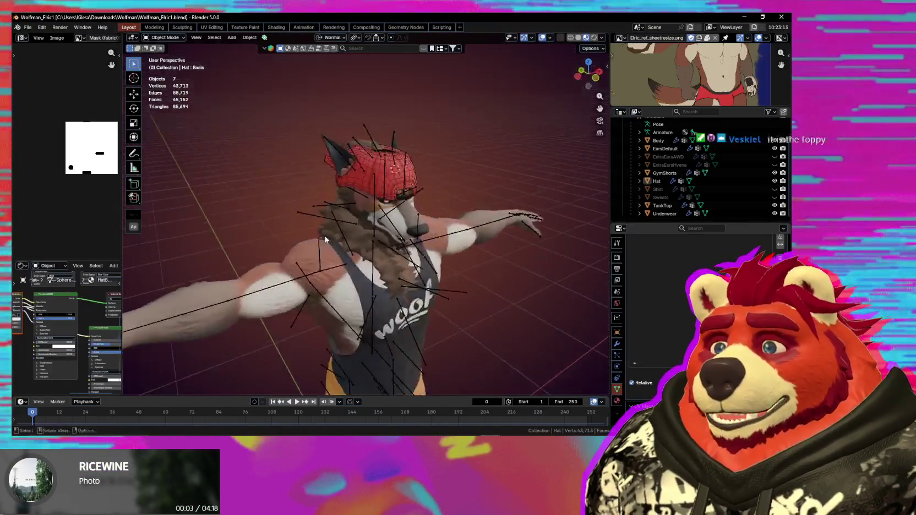
key("shift+alt+z")
scroll(375, 253, "up", 5)
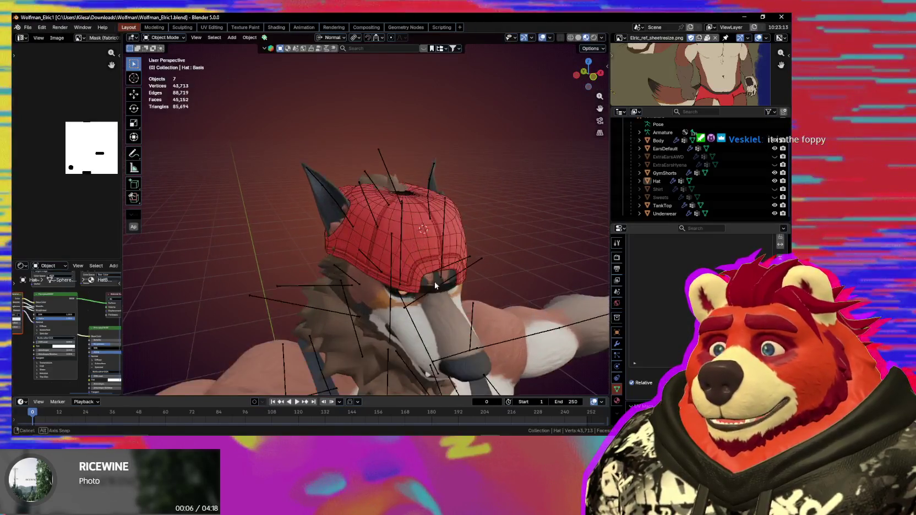
left_click(364, 237)
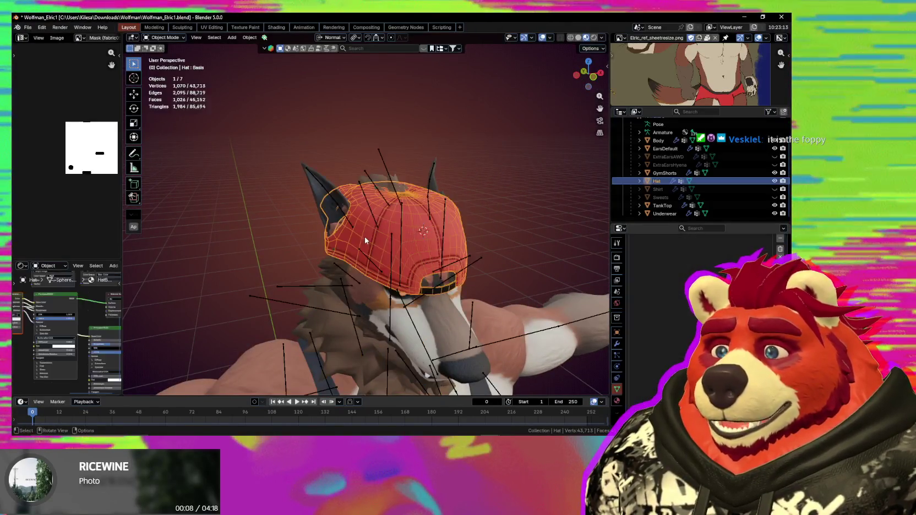
middle_click_drag(364, 237, 553, 345)
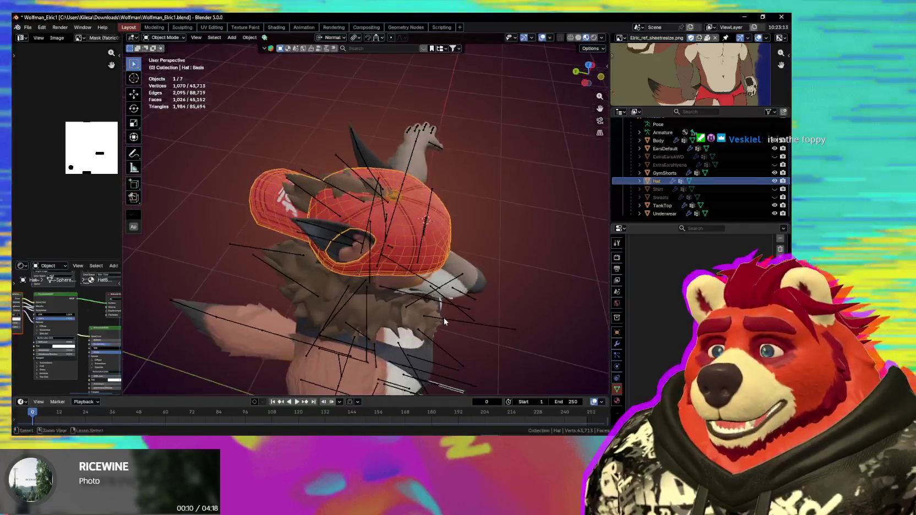
key("ctrl+c")
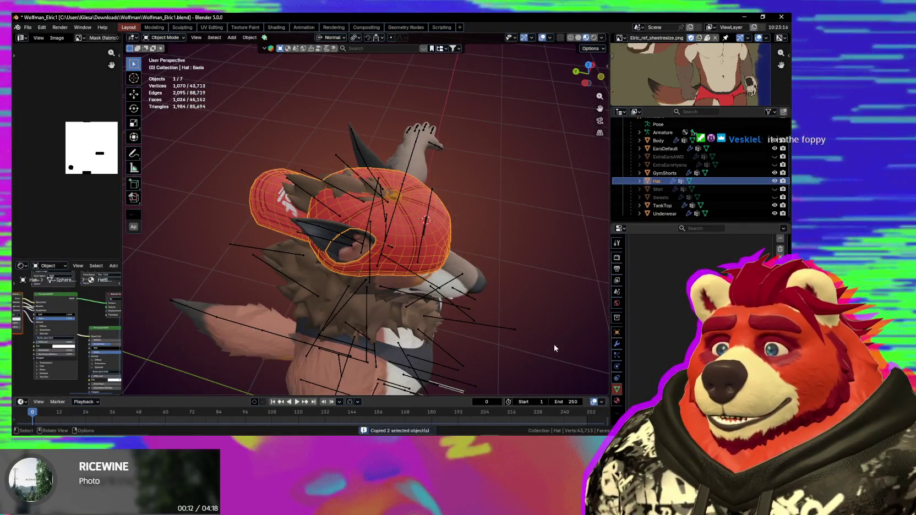
middle_click_drag(554, 348, 481, 413)
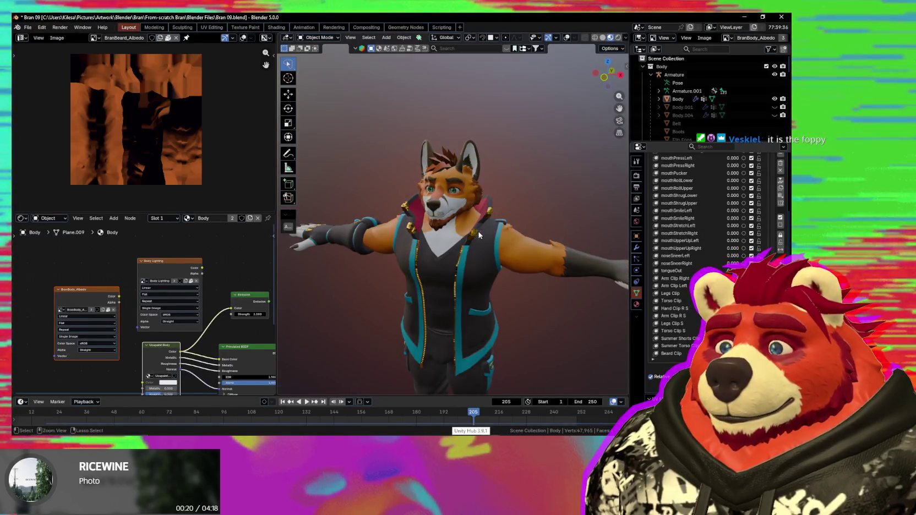
Paste the red cap with its armature into the Bran 09 scene and turn overlays back on.
key("ctrl+v")
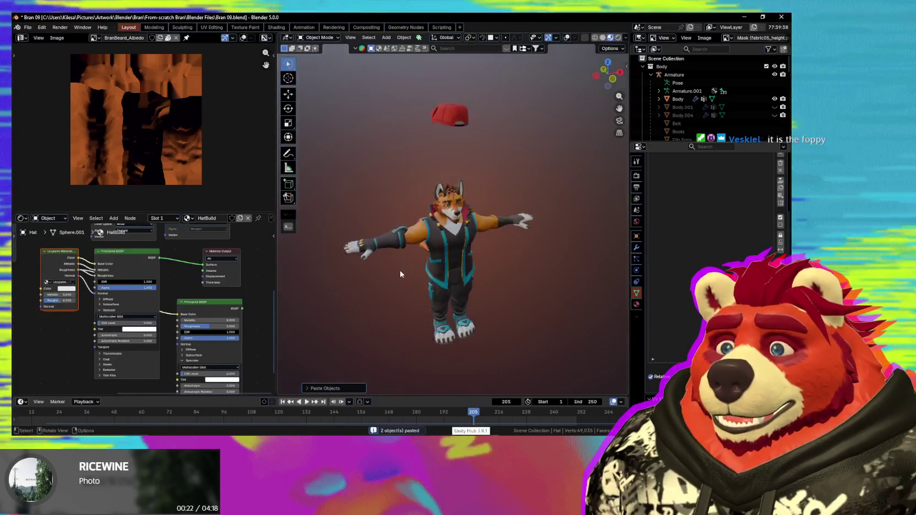
mouse_move(430, 244)
middle_mouse_down()
mouse_move(450, 246)
mouse_move(448, 265)
middle_mouse_up()
scroll(450, 248, "up", 3)
scroll(451, 251, "up", 2)
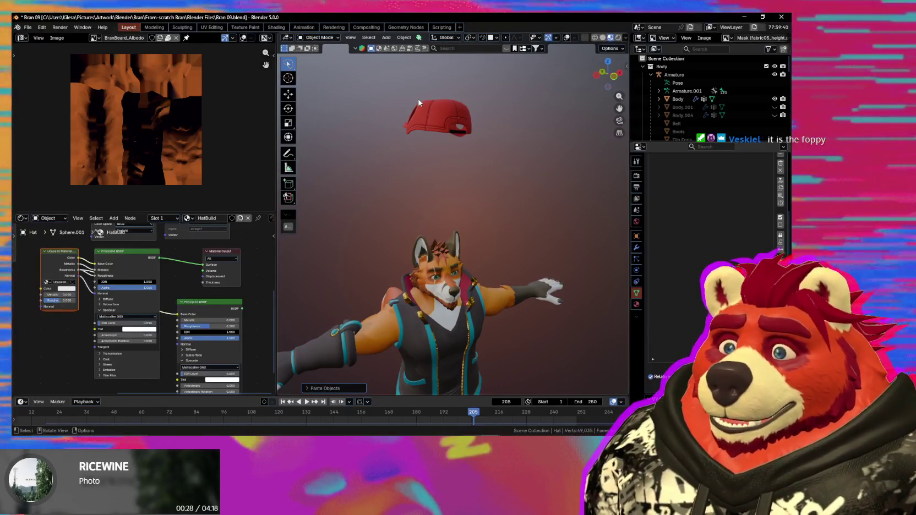
left_click(449, 178)
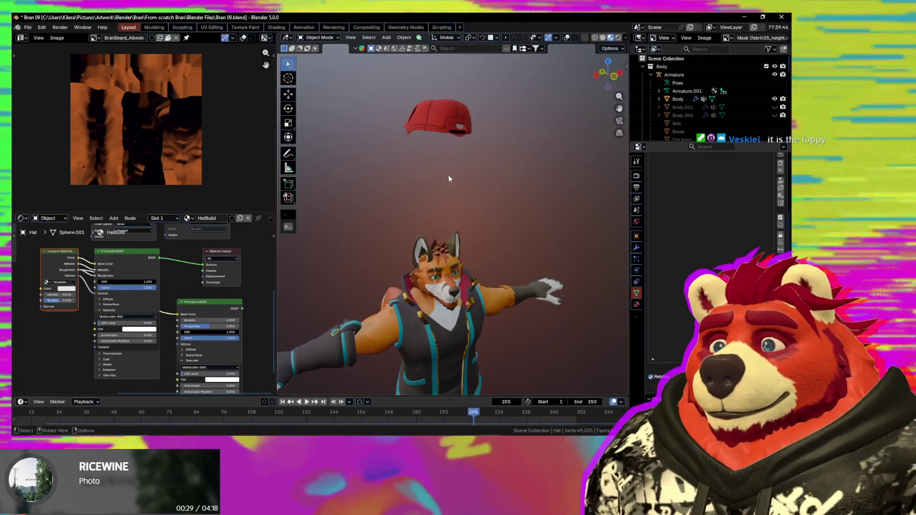
middle_click_drag(459, 199, 457, 210)
key("shift+alt+z")
Delete the extra armature that arrived with the pasted cap.
left_click(452, 210)
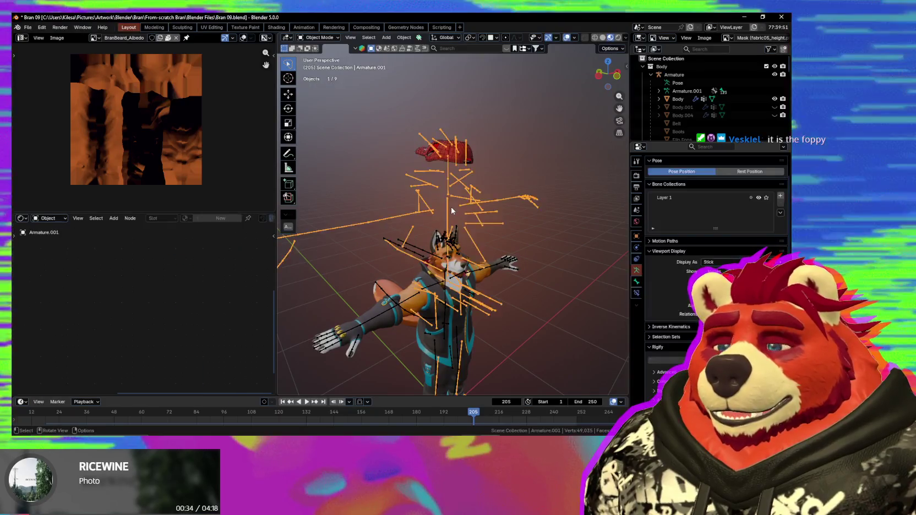
key("x")
left_click(453, 209)
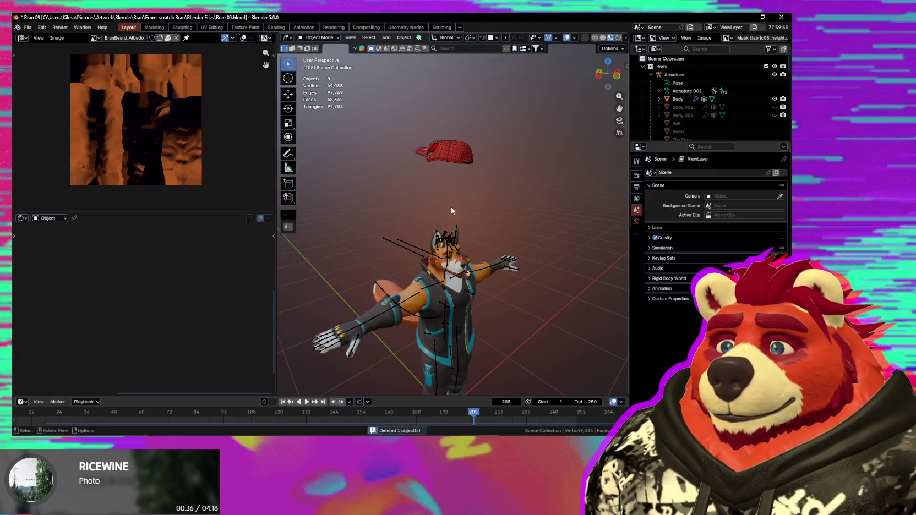
Select the fox's armature and check its Transform values in the N panel's Item tab.
left_click(456, 161)
left_click(423, 251)
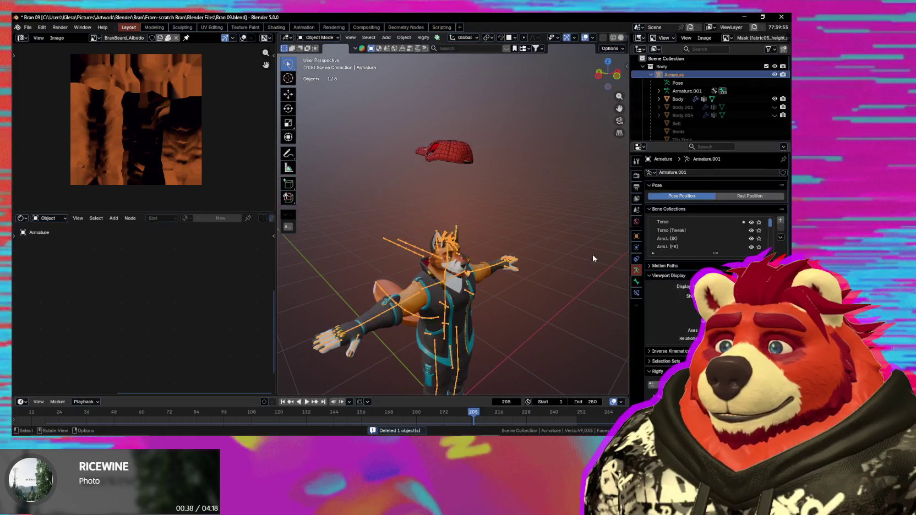
key("n")
left_click(624, 99)
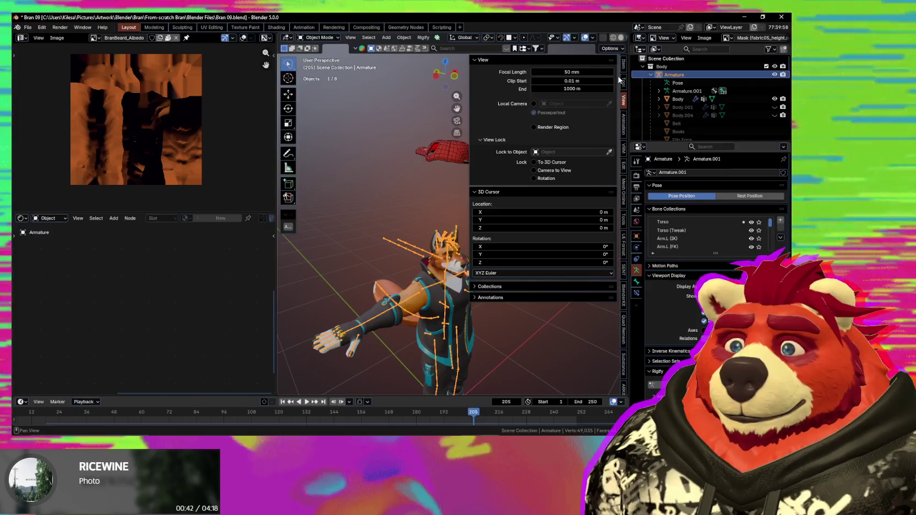
left_click(623, 82)
left_click(624, 63)
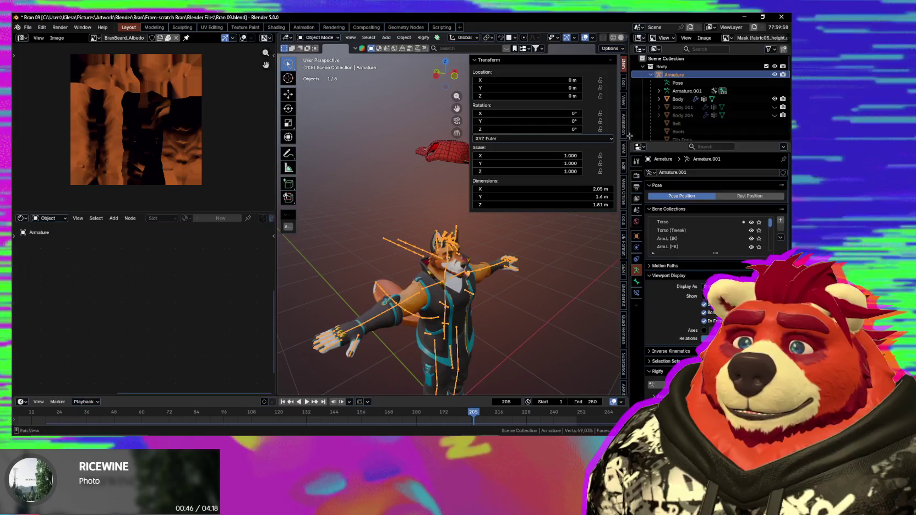
key("n")
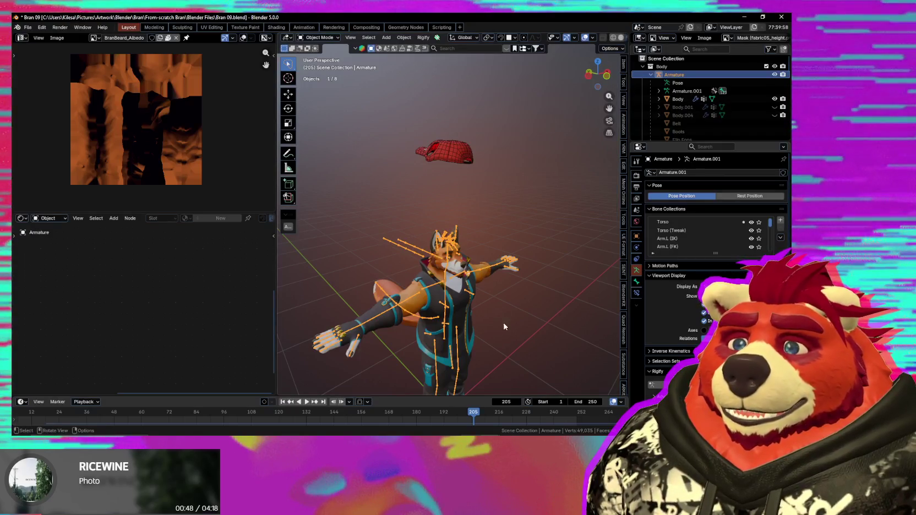
middle_click_drag(463, 274, 510, 216)
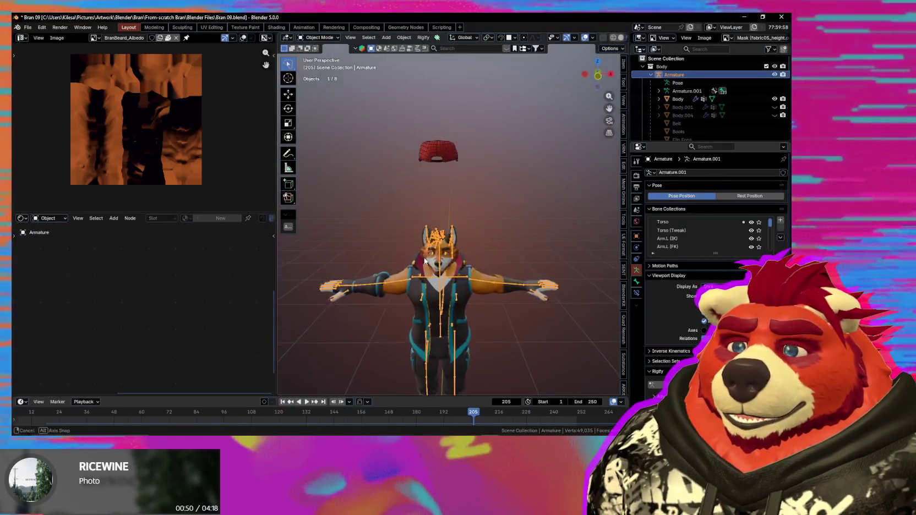
Grab the floating red cap and lower it onto the fox's head, hiding overlays to preview.
left_click(458, 156)
middle_click_drag(458, 156, 488, 194)
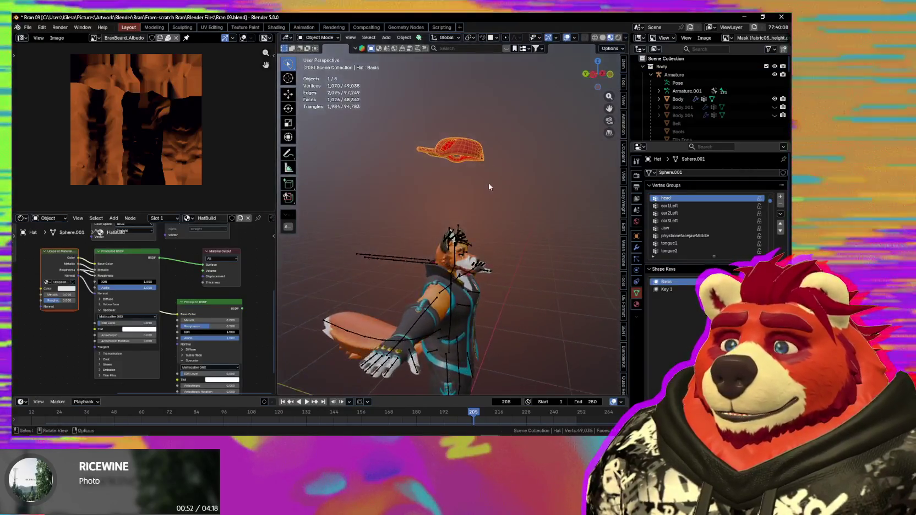
key("g")
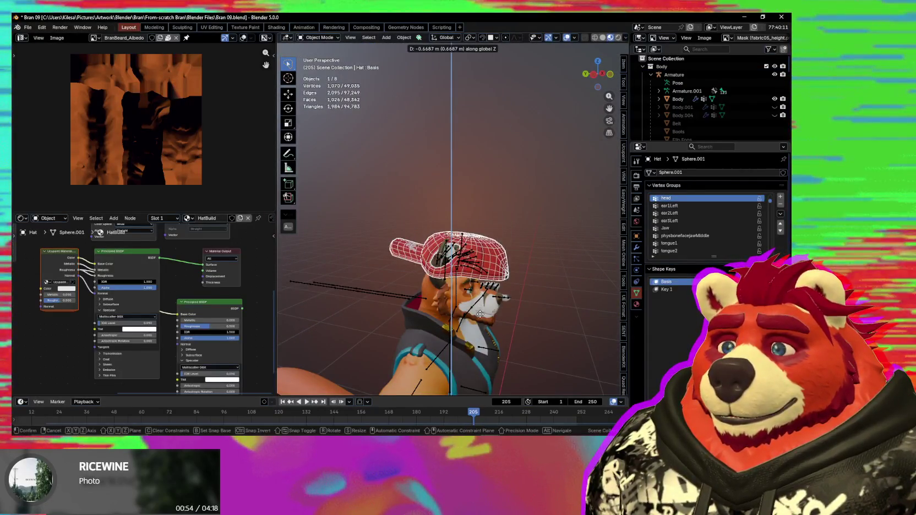
left_click(479, 313)
mouse_move(479, 312)
middle_mouse_down()
mouse_move(445, 318)
mouse_move(510, 324)
middle_mouse_up()
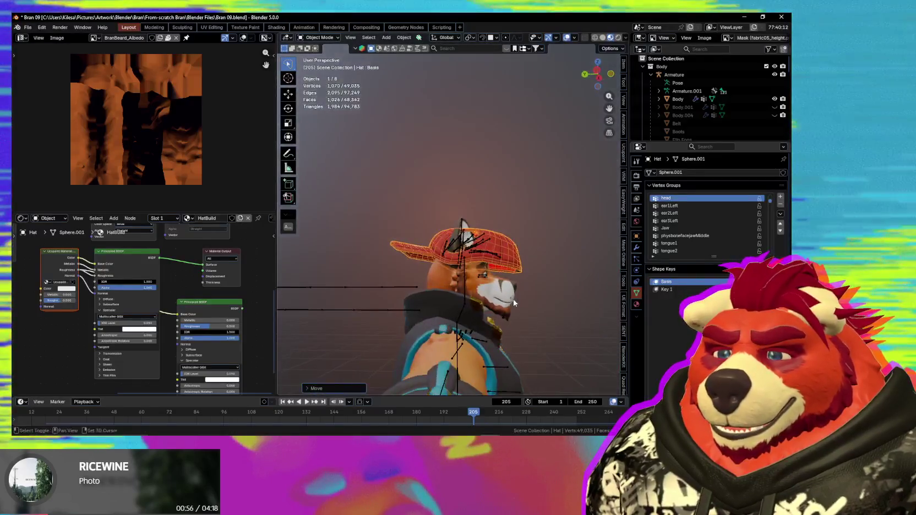
key("shift+alt+z")
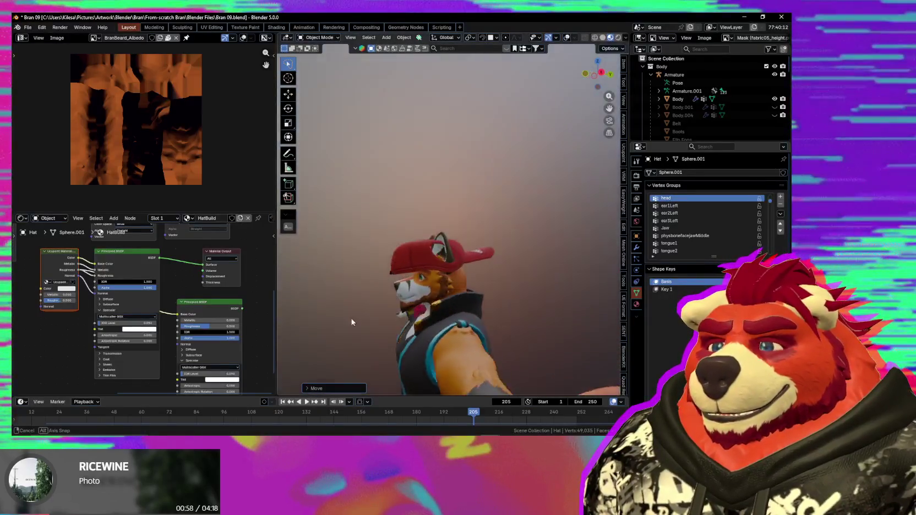
mouse_move(509, 324)
middle_mouse_down()
mouse_move(352, 321)
mouse_move(415, 323)
middle_mouse_up()
Try moving the cap along Y, cancel it back onto the head, and screen-capture the capped fox.
key("g")
key("y")
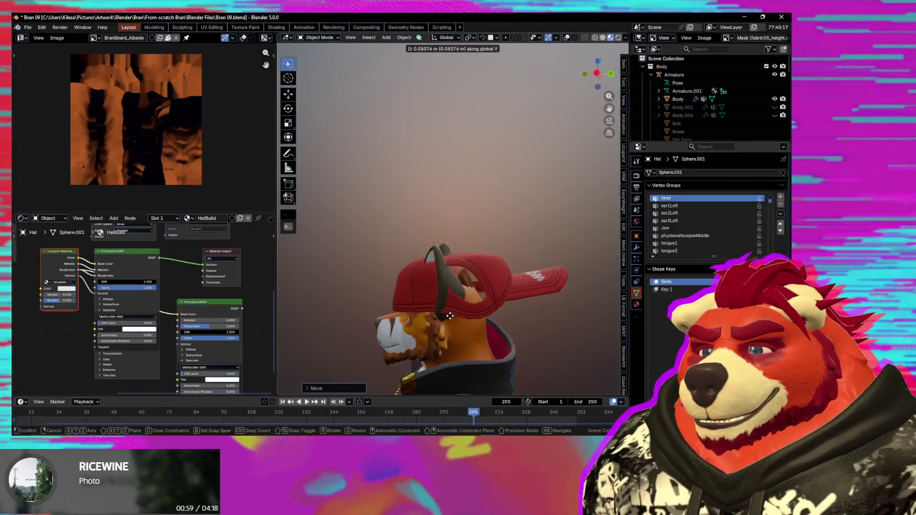
left_click(427, 319)
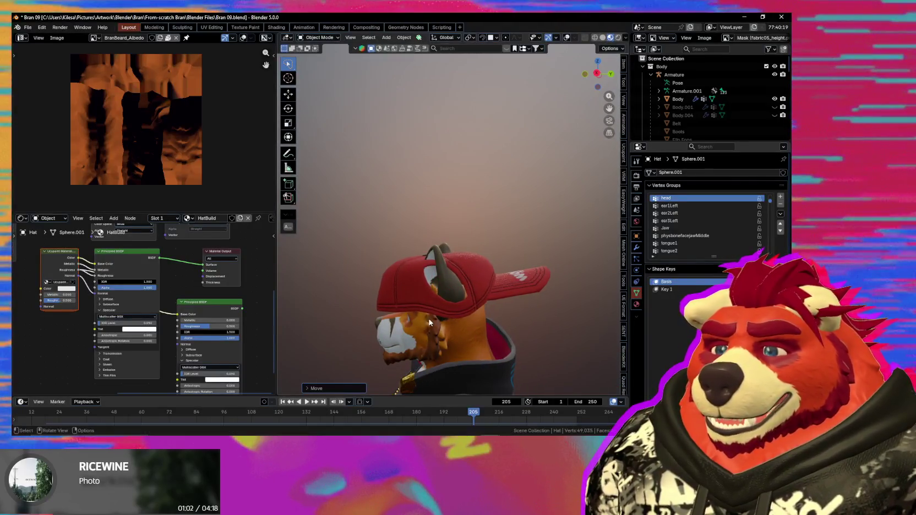
mouse_move(426, 319)
middle_mouse_down()
mouse_move(517, 343)
mouse_move(504, 342)
middle_mouse_up()
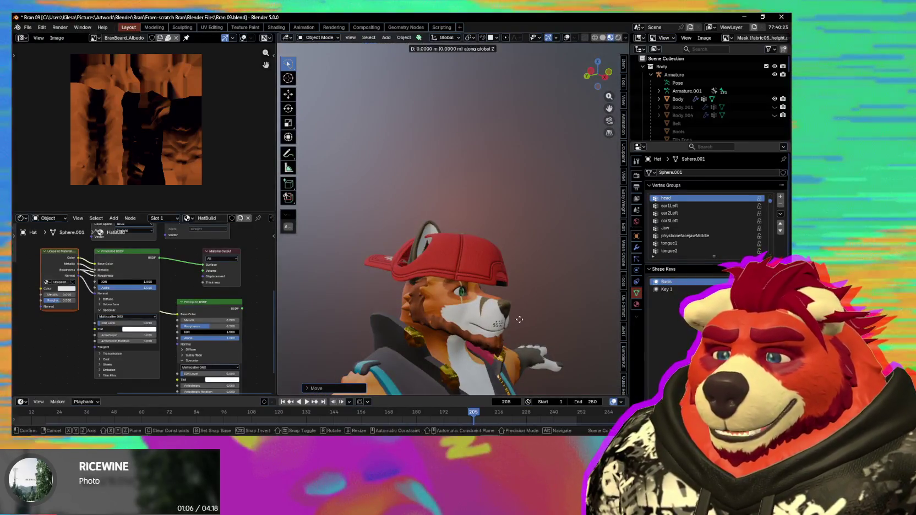
right_click(510, 112)
mouse_move(511, 113)
middle_mouse_down()
mouse_move(471, 128)
mouse_move(485, 108)
mouse_move(474, 119)
mouse_move(558, 170)
middle_mouse_up()
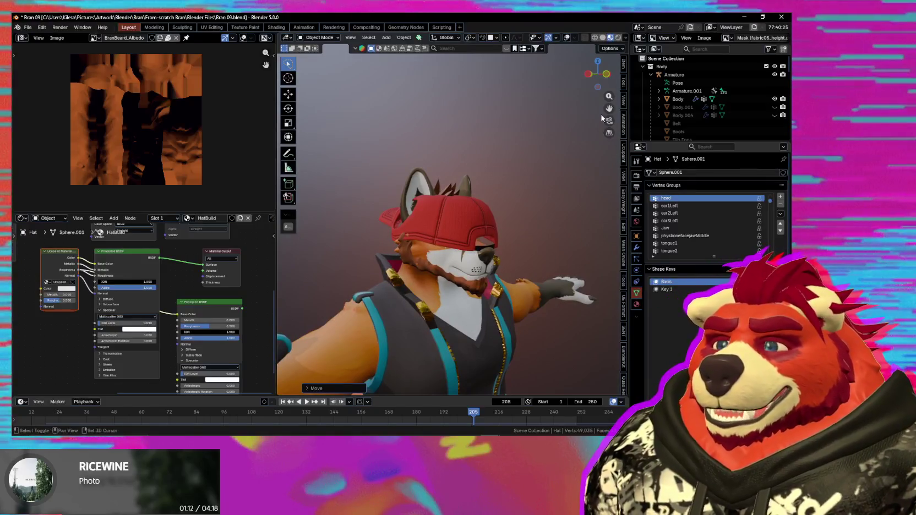
key("super+shift+s")
mouse_move(573, 118)
left_mouse_down()
mouse_move(388, 337)
mouse_move(317, 346)
mouse_move(328, 340)
left_mouse_up()
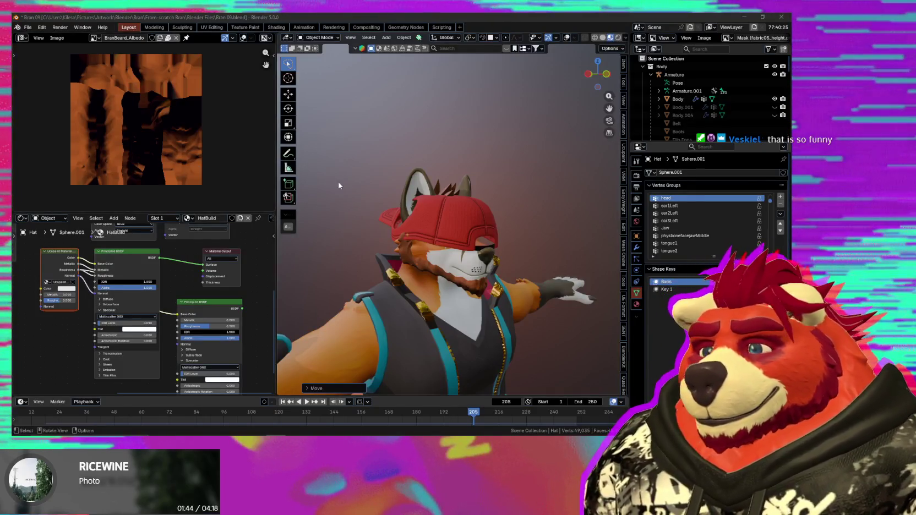
mouse_move(484, 240)
middle_mouse_down()
mouse_move(456, 228)
mouse_move(496, 252)
mouse_move(553, 264)
mouse_move(456, 253)
mouse_move(480, 265)
mouse_move(444, 260)
mouse_move(483, 259)
mouse_move(455, 262)
mouse_move(474, 260)
middle_mouse_up()
Turn overlays back on and move the cap slightly higher on the head.
key("shift+alt+z")
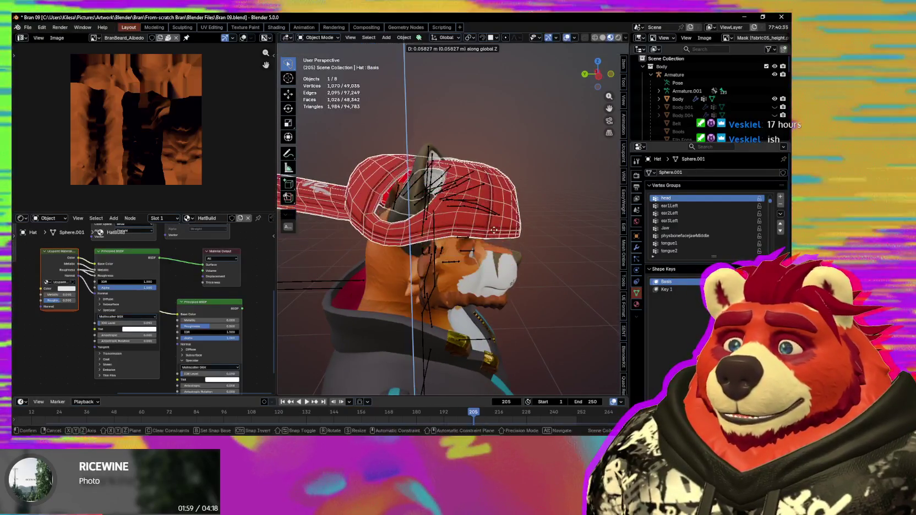
left_click_drag(497, 245, 570, 255)
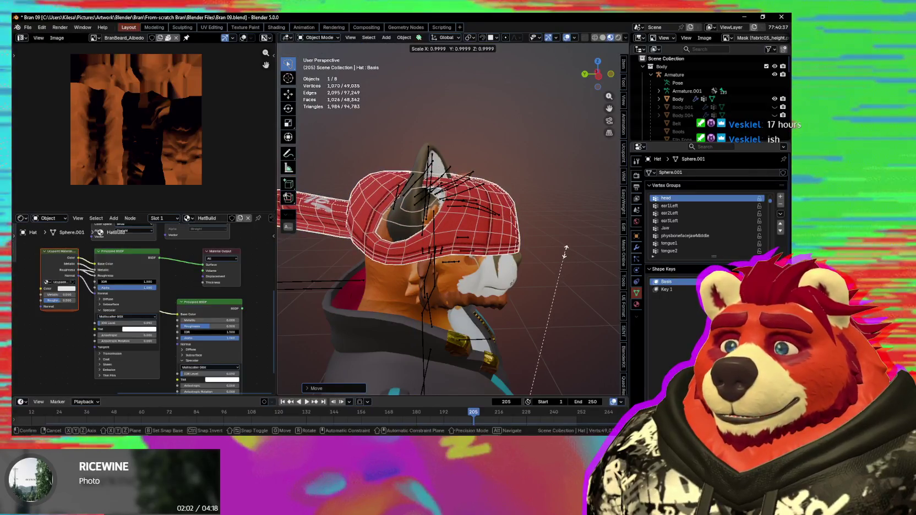
scroll(526, 269, "down", 3)
middle_click_drag(569, 252, 502, 271)
scroll(502, 271, "down", 2)
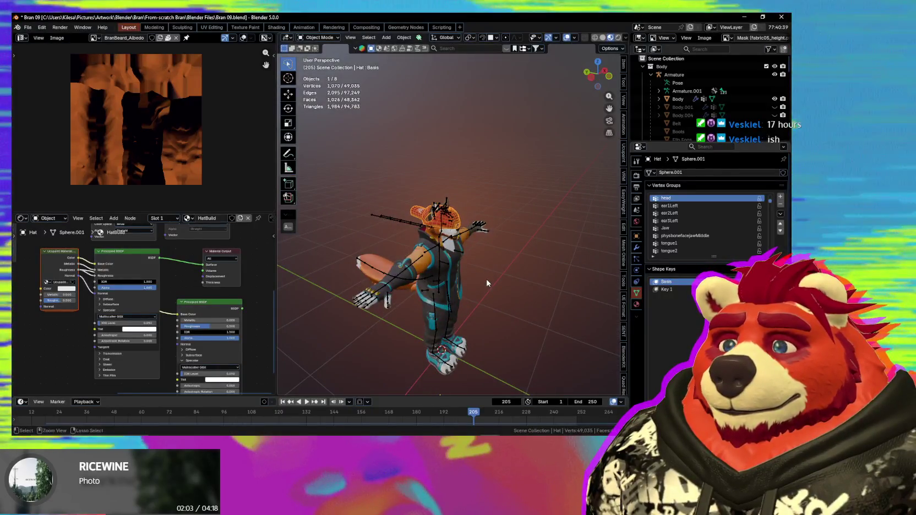
Apply the cap's rotation, then enter Edit Mode and select all its vertices.
key("ctrl+a")
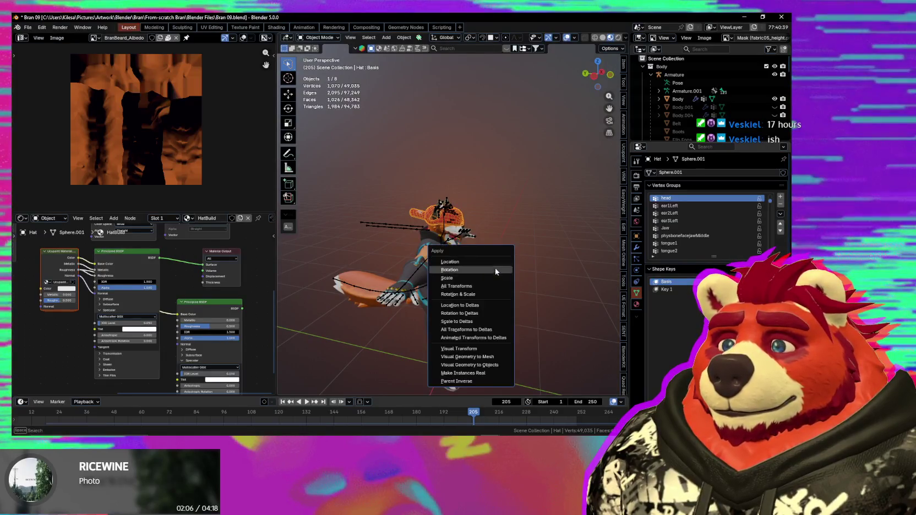
left_click(489, 288)
scroll(490, 284, "up", 5)
mouse_move(490, 284)
middle_mouse_down()
mouse_move(542, 270)
mouse_move(559, 276)
mouse_move(460, 306)
middle_mouse_up()
key("Tab")
key("a")
scroll(504, 289, "up", 3)
Select the woof-printed brim and scale it wider along X twice.
scroll(504, 289, "down", 3)
left_click(478, 258)
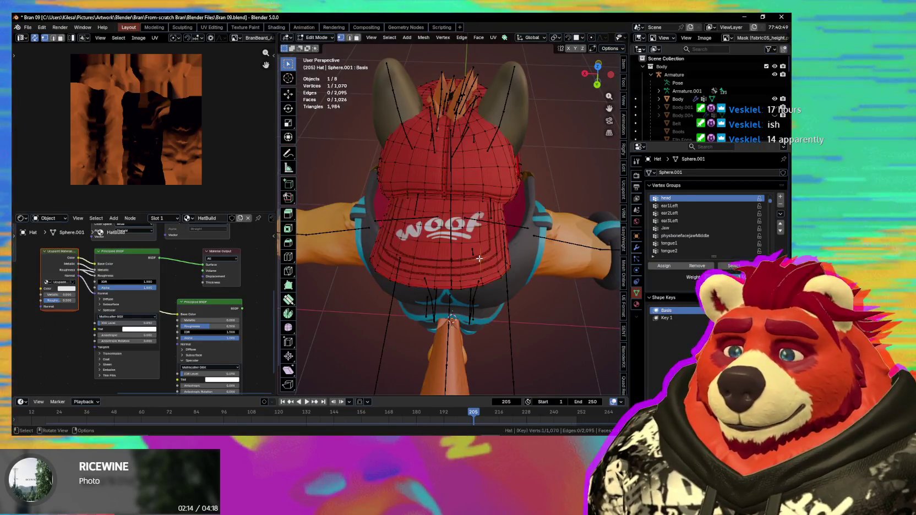
middle_click_drag(479, 258, 487, 251)
key("s")
key("x")
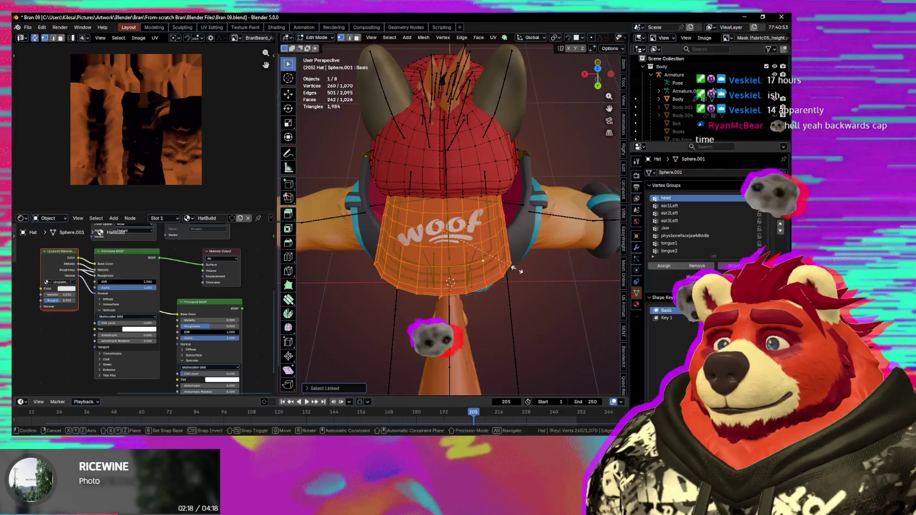
left_click(526, 268)
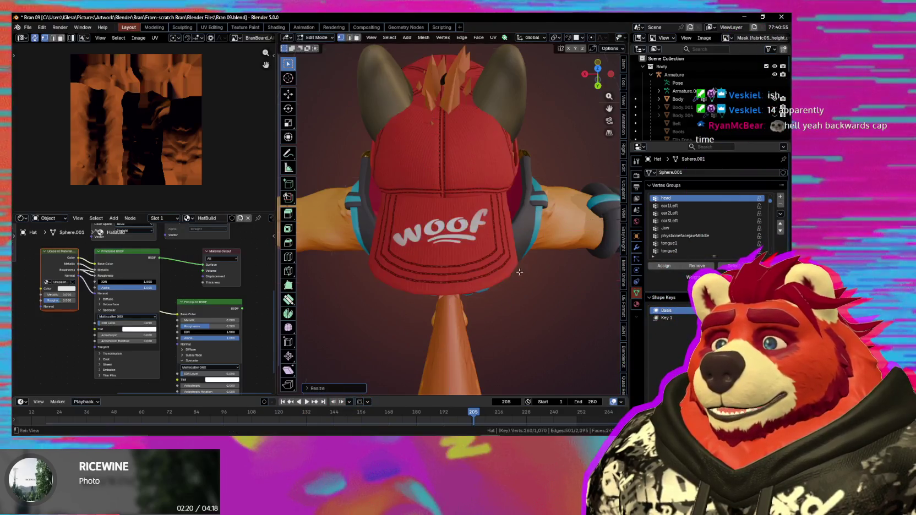
mouse_move(526, 269)
middle_mouse_down()
mouse_move(512, 268)
mouse_move(492, 332)
mouse_move(538, 316)
middle_mouse_up()
key("s")
key("x")
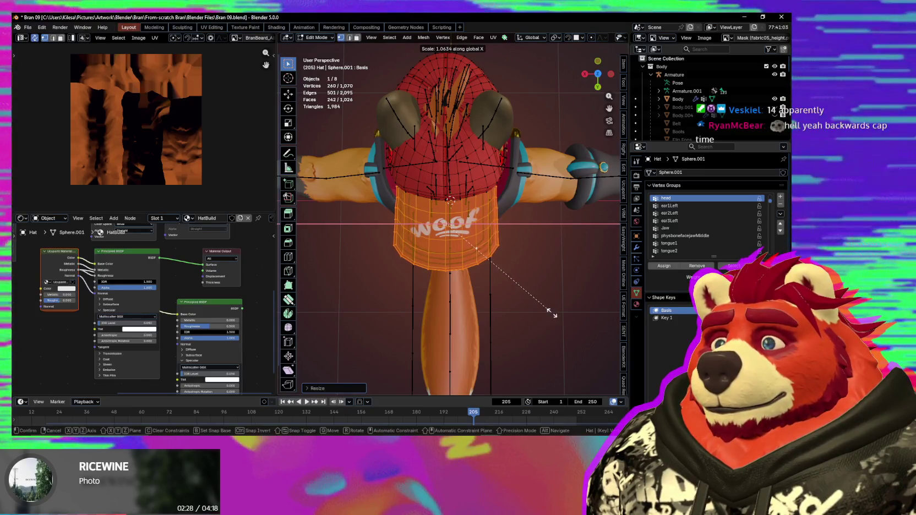
left_click(554, 315)
Nudge the brim into place, inspect it from around the cap, and return to Object Mode.
middle_click_drag(554, 315, 547, 224)
middle_click_drag(467, 271, 503, 271)
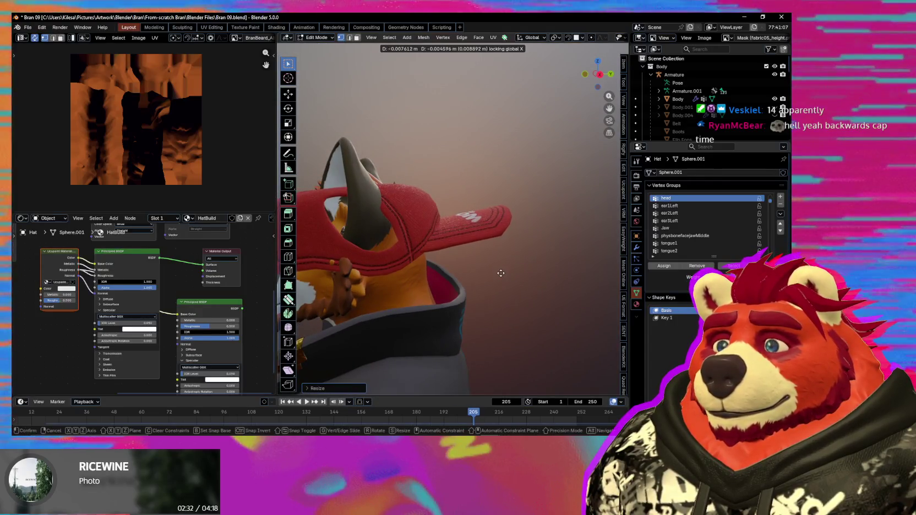
left_click(501, 274)
mouse_move(501, 274)
middle_mouse_down()
mouse_move(426, 299)
mouse_move(470, 293)
middle_mouse_up()
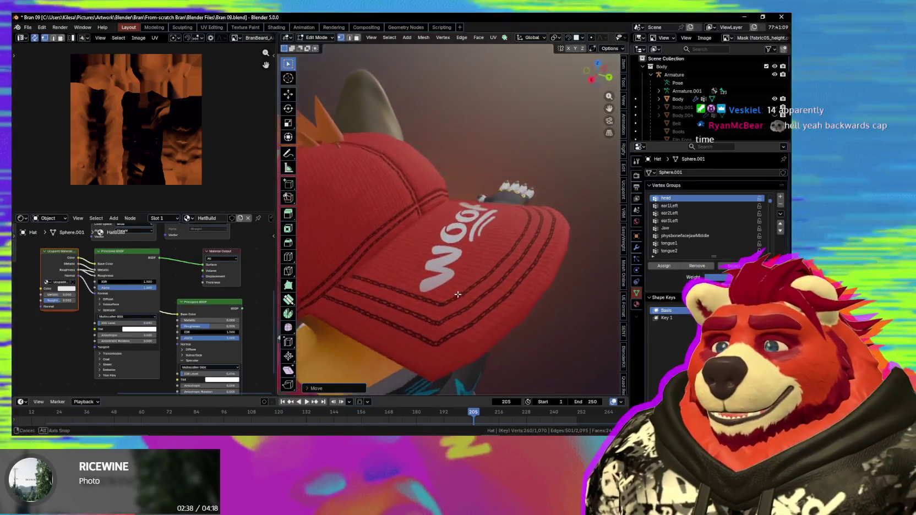
mouse_move(471, 293)
middle_mouse_down()
mouse_move(443, 299)
mouse_move(407, 274)
mouse_move(386, 290)
mouse_move(499, 268)
middle_mouse_up()
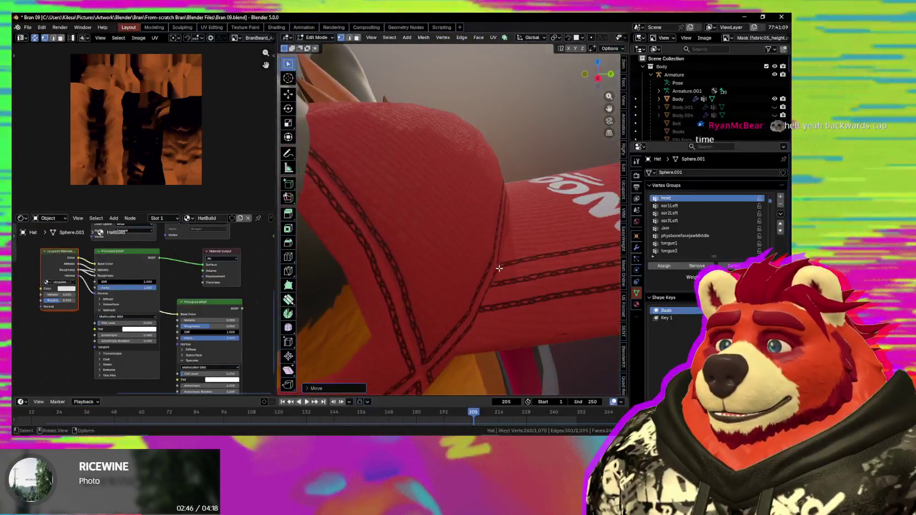
scroll(498, 268, "down", 5)
mouse_move(499, 268)
middle_mouse_down()
mouse_move(439, 287)
mouse_move(562, 286)
middle_mouse_up()
scroll(439, 287, "up", 3)
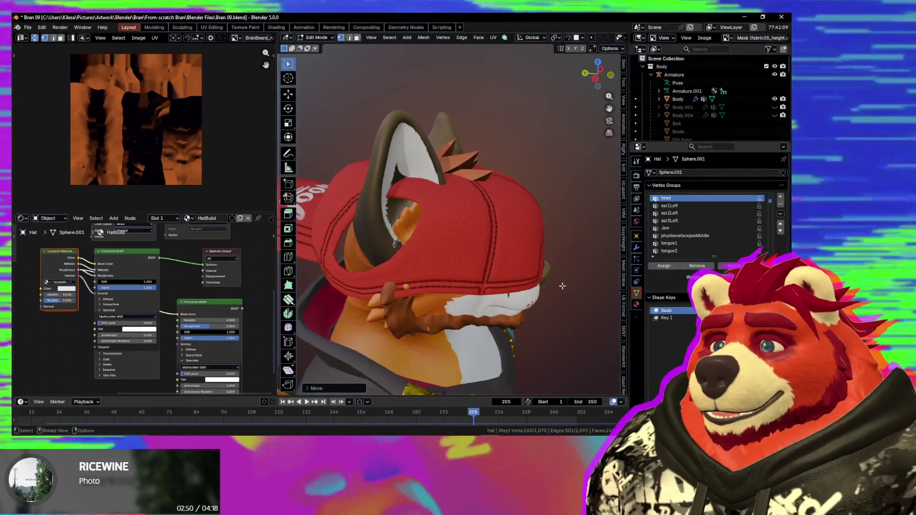
key("ctrl+Tab")
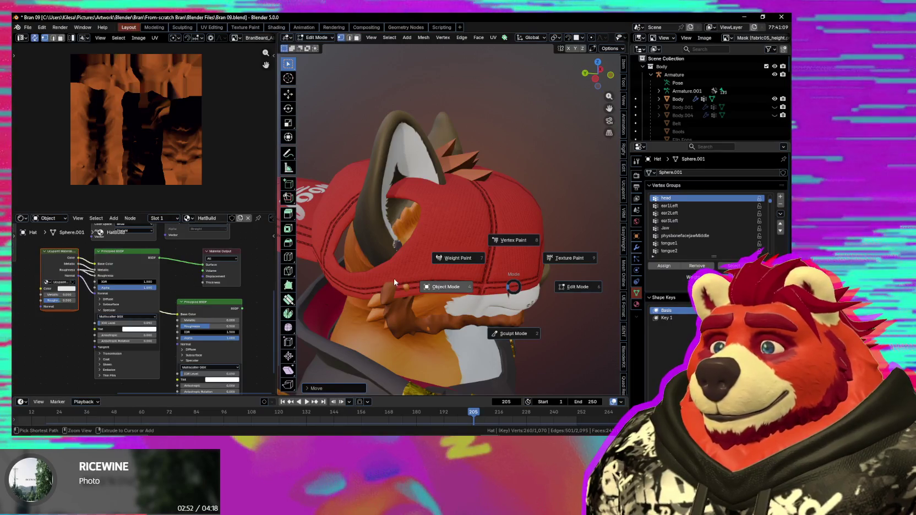
left_click(394, 283)
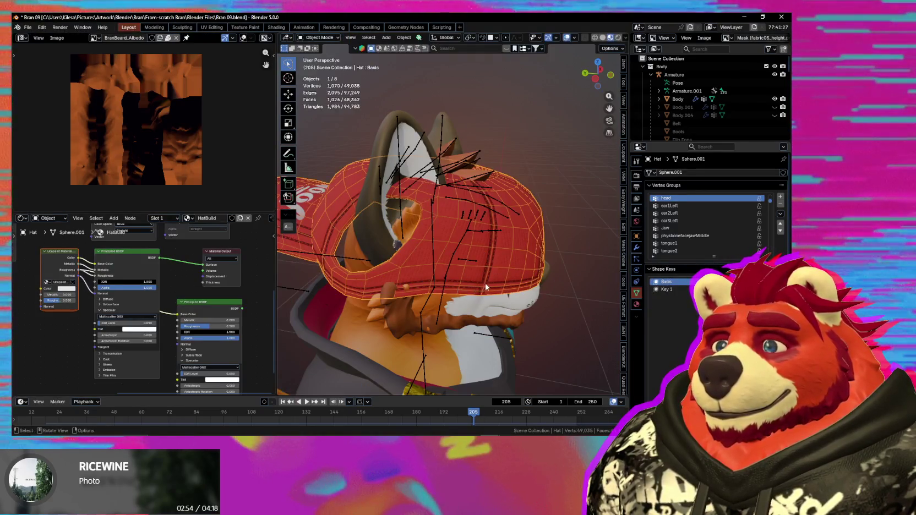
In Edit Mode, scale the cap down around the head and shift it with X locked.
middle_click_drag(486, 286, 552, 268)
key("Tab")
key("s")
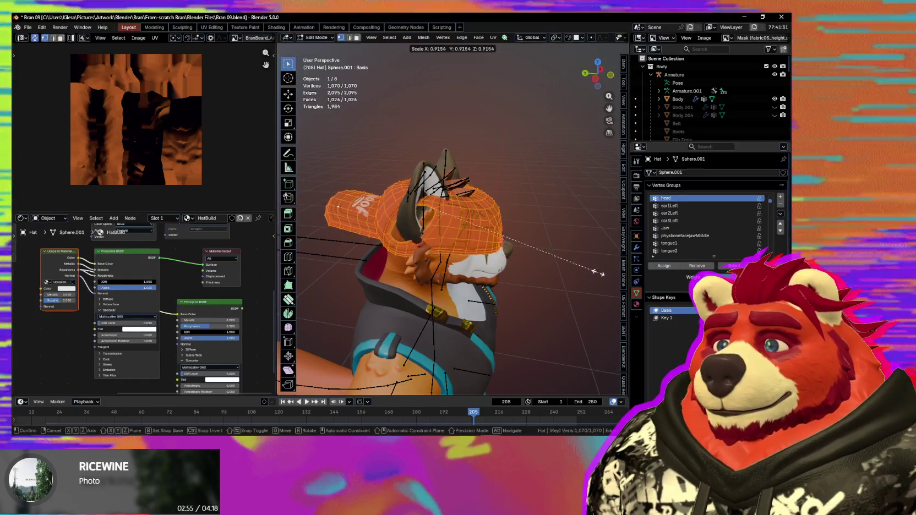
left_click(581, 272)
middle_click_drag(553, 265, 561, 256)
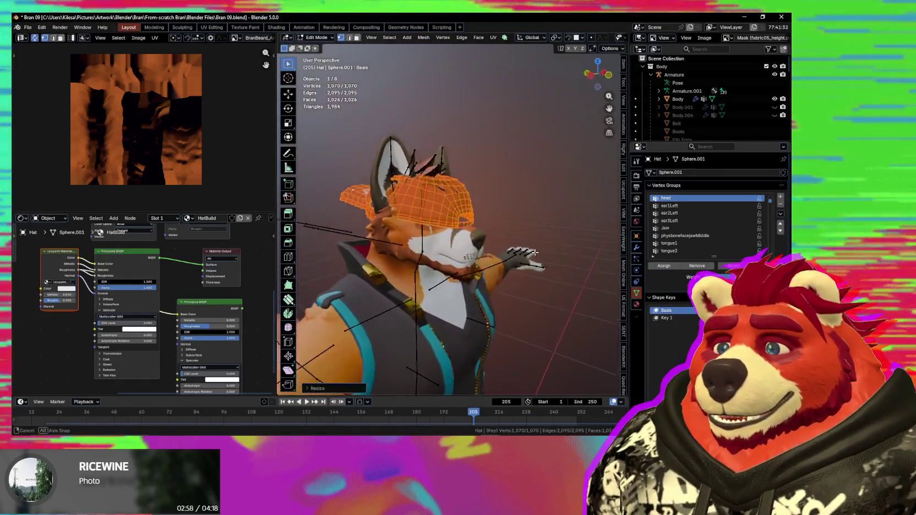
key("g")
key("shift+x")
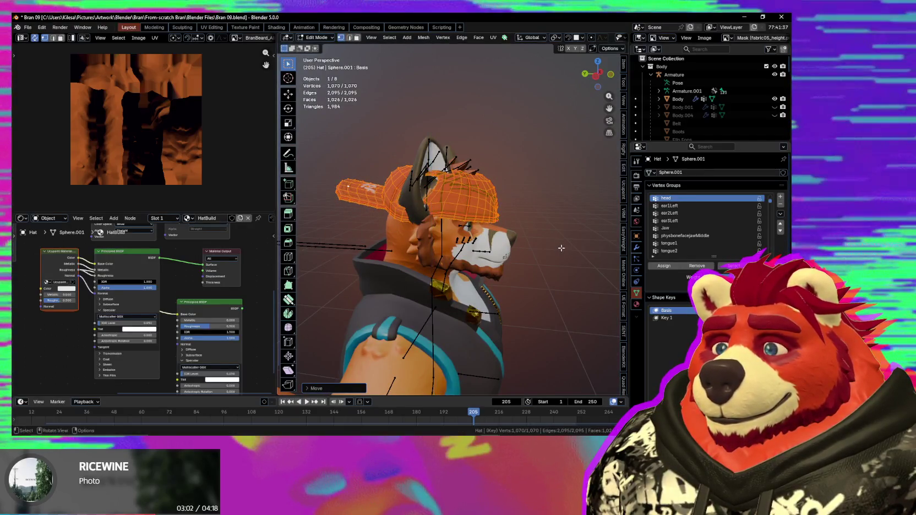
middle_click_drag(561, 248, 553, 266)
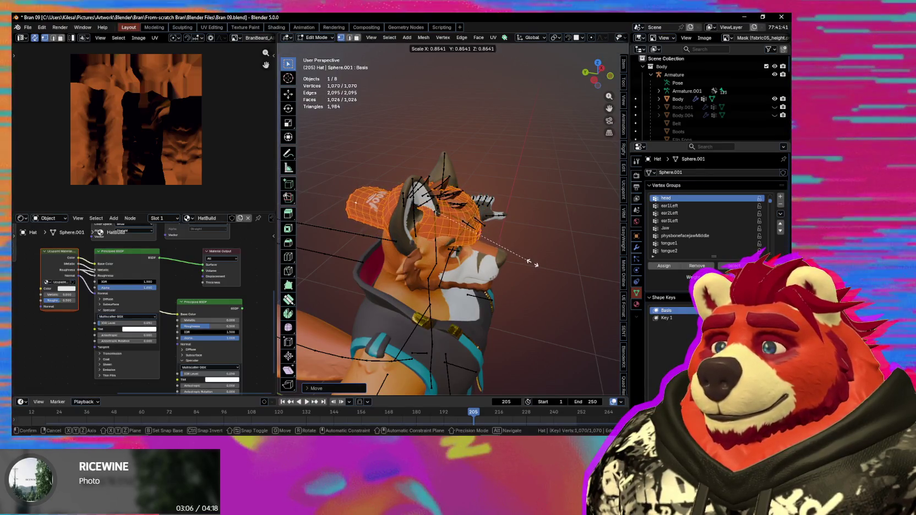
left_click(542, 264)
Constrain the cap's adjustment to X then Y, moving it about 0.02 m along Y.
middle_click_drag(542, 264, 458, 300)
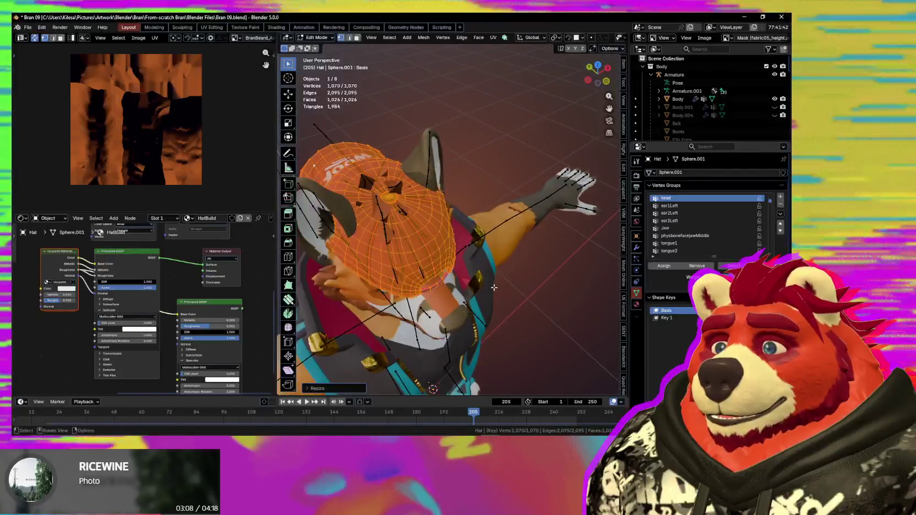
key("x")
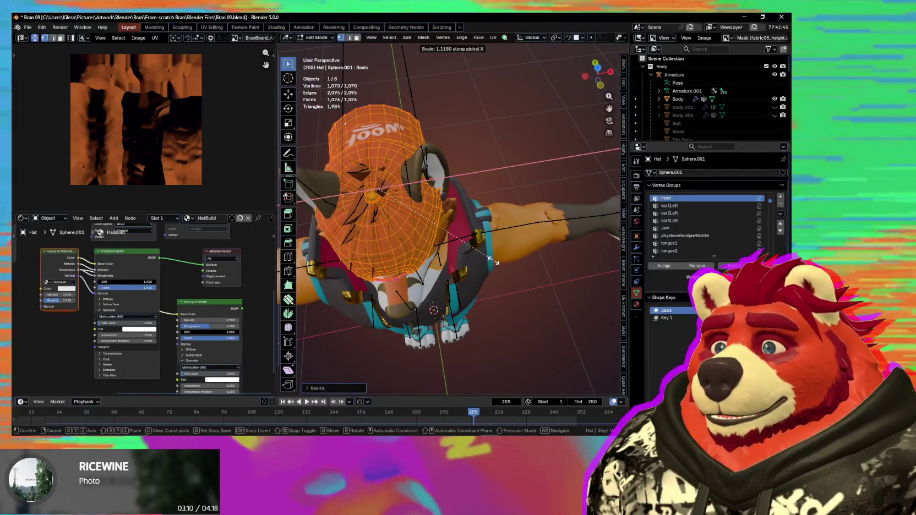
middle_click_drag(498, 261, 537, 238)
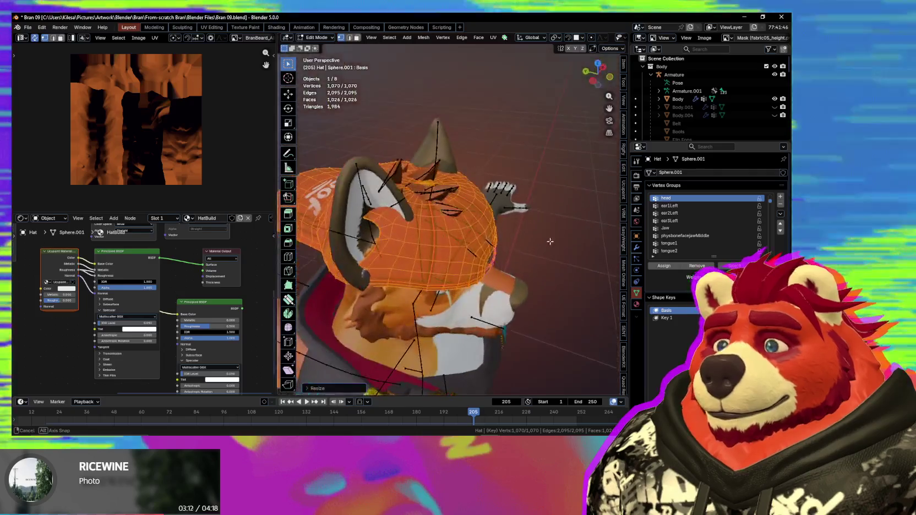
key("y")
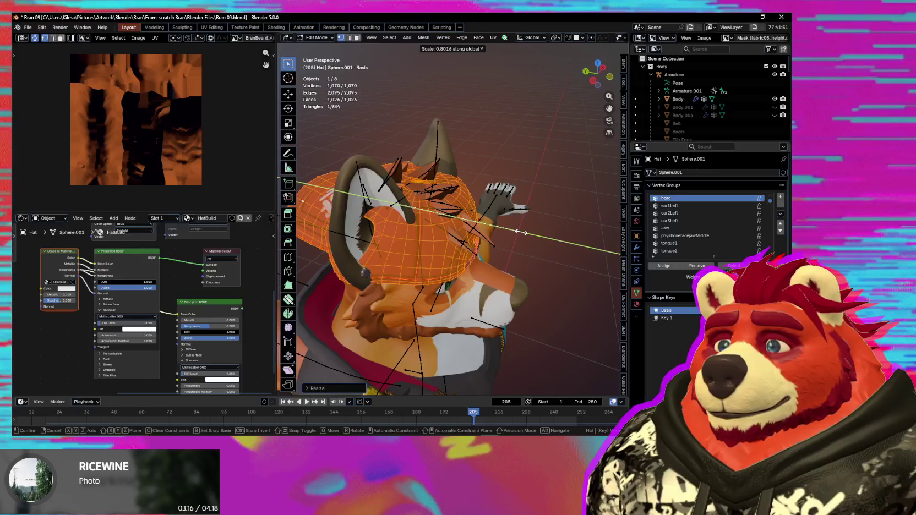
middle_click_drag(519, 232, 466, 220)
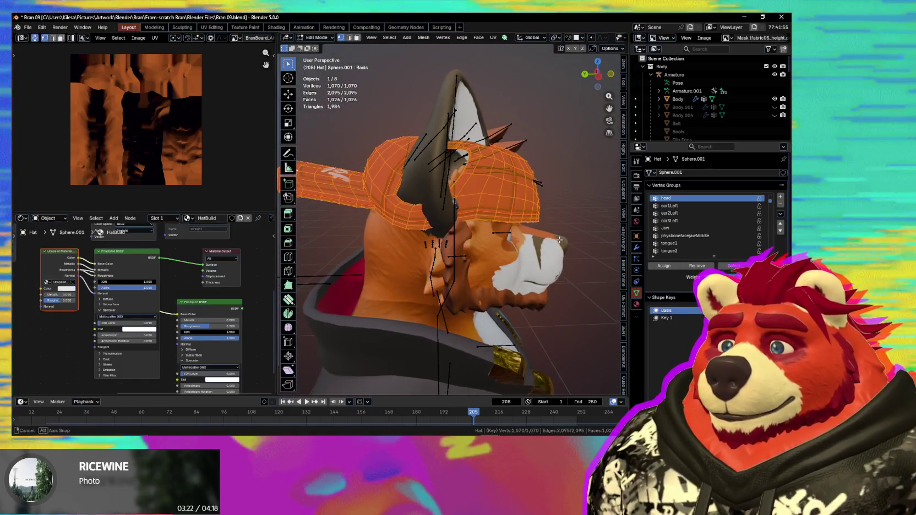
middle_click_drag(559, 240, 558, 287)
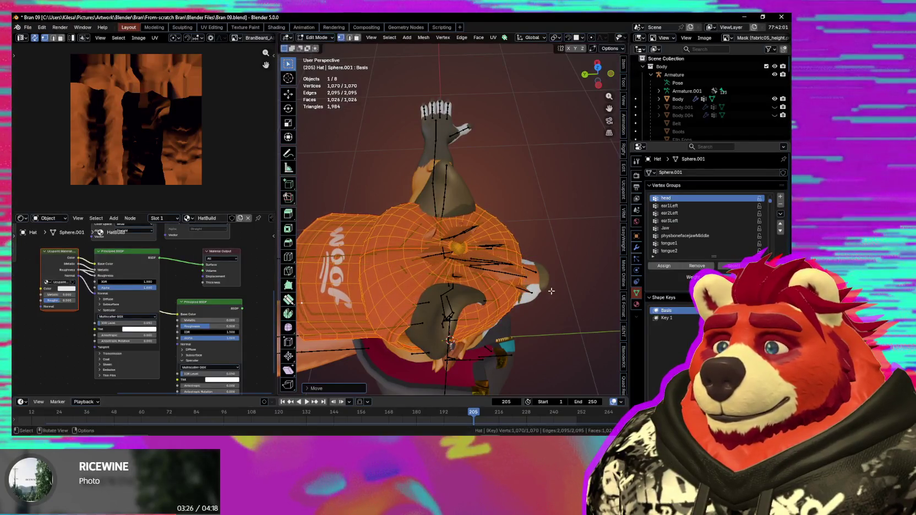
middle_click_drag(551, 290, 529, 235)
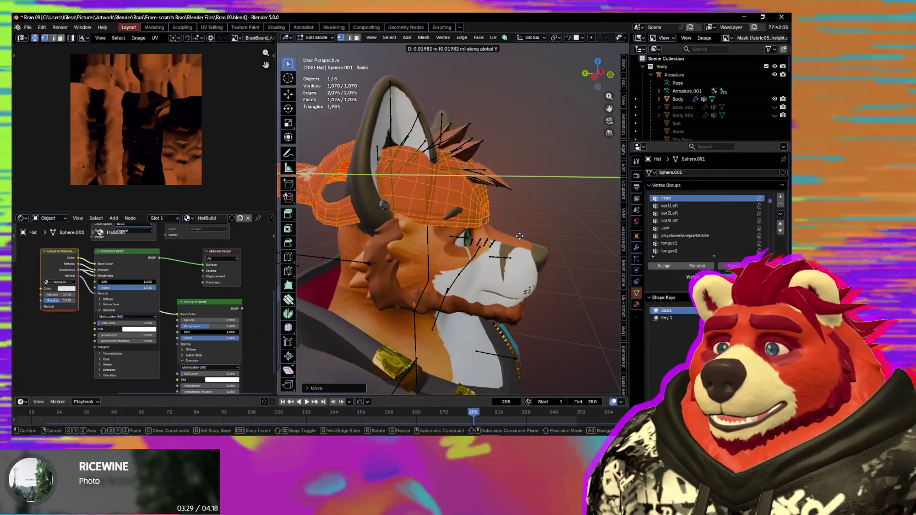
left_click(521, 236)
mouse_move(519, 232)
middle_mouse_down()
mouse_move(440, 239)
mouse_move(516, 257)
middle_mouse_up()
scroll(512, 233, "down", 5)
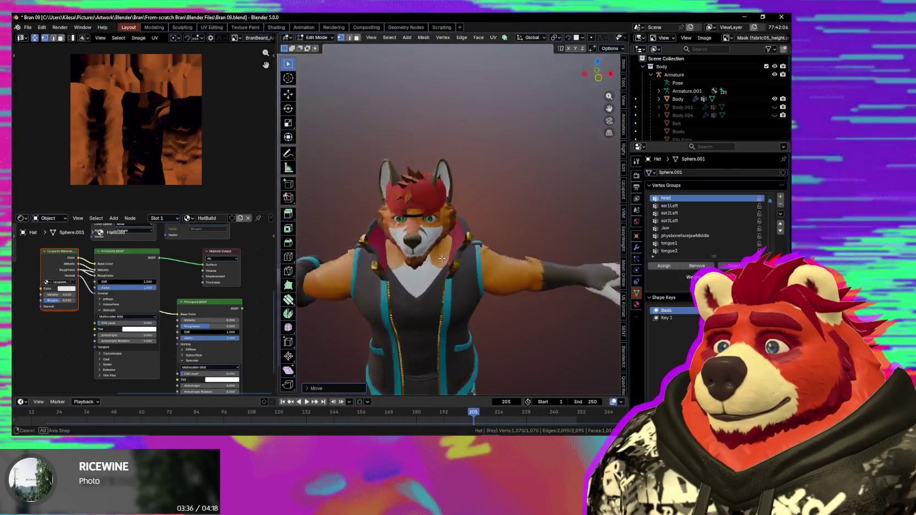
Show overlays and orbit around the head to check the cap's fit from several angles.
scroll(506, 257, "up", 2)
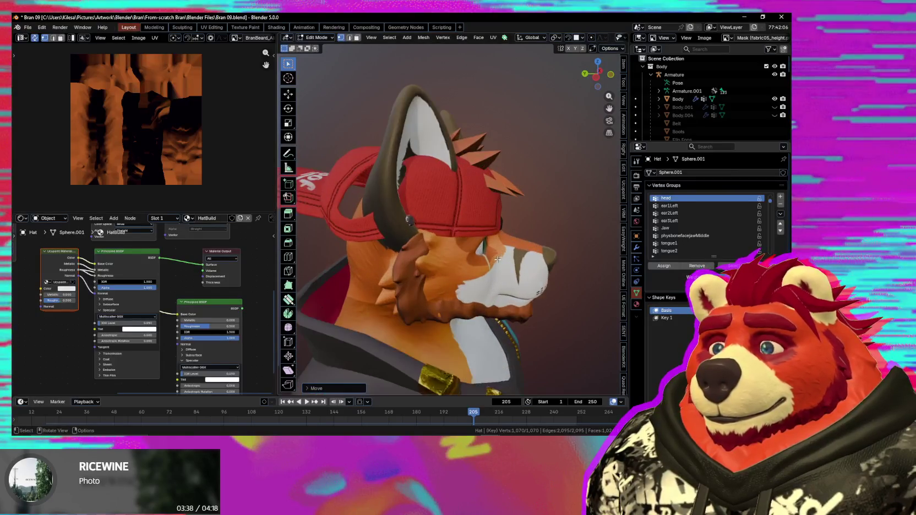
middle_click_drag(494, 259, 510, 287)
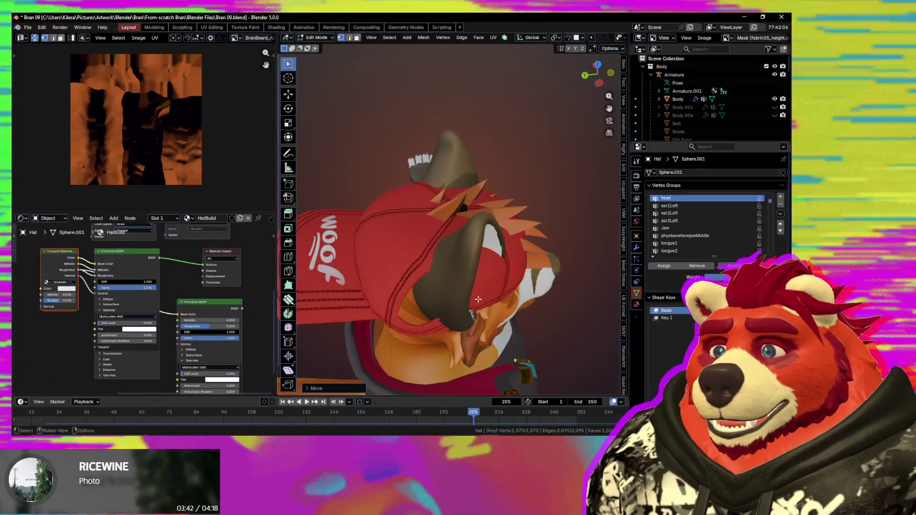
key("shift+alt+z")
mouse_move(478, 301)
middle_mouse_down()
mouse_move(473, 314)
mouse_move(449, 271)
middle_mouse_up()
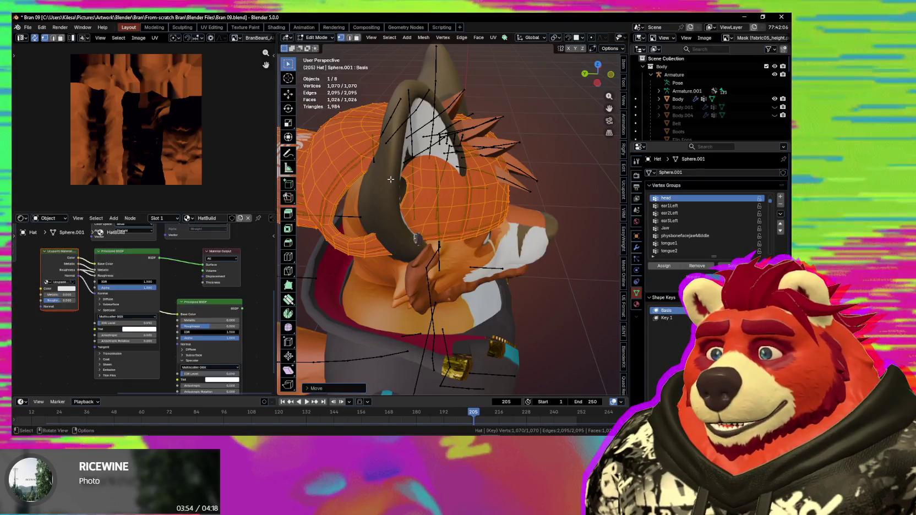
middle_click_drag(391, 179, 391, 183)
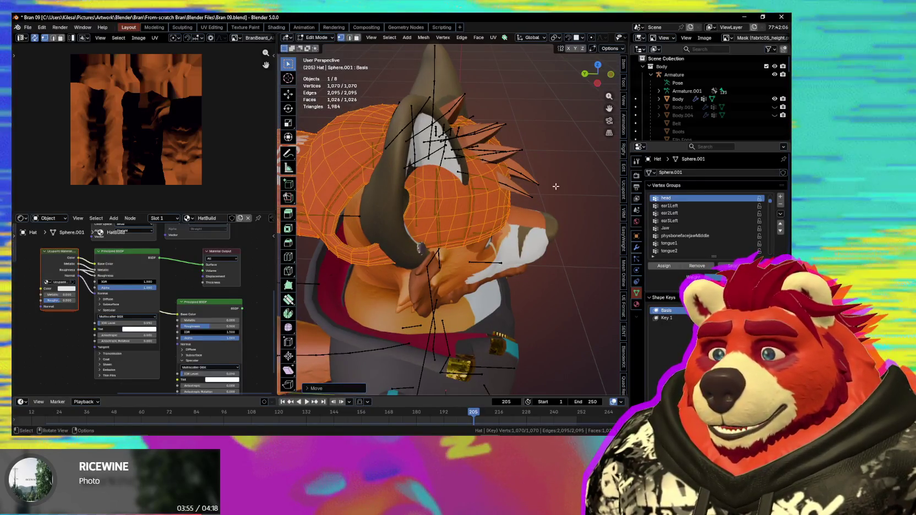
middle_click_drag(421, 222, 429, 225)
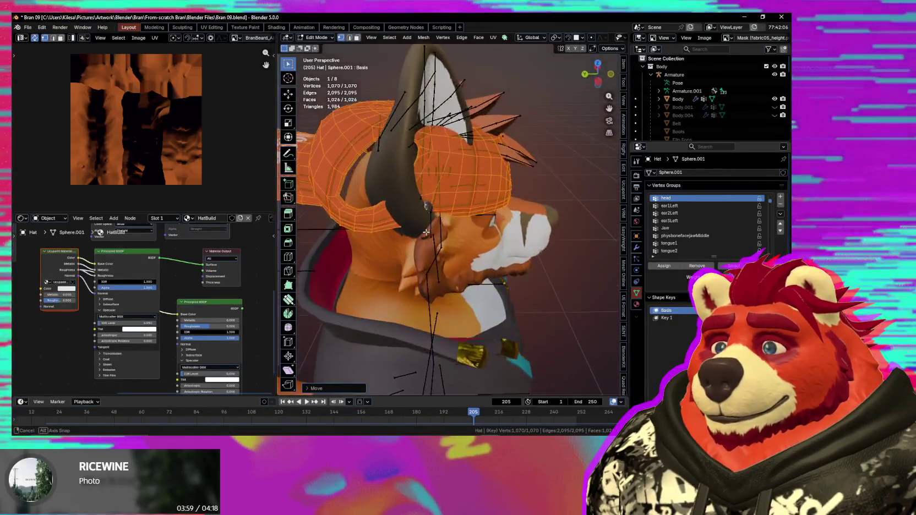
middle_click_drag(430, 225, 432, 237)
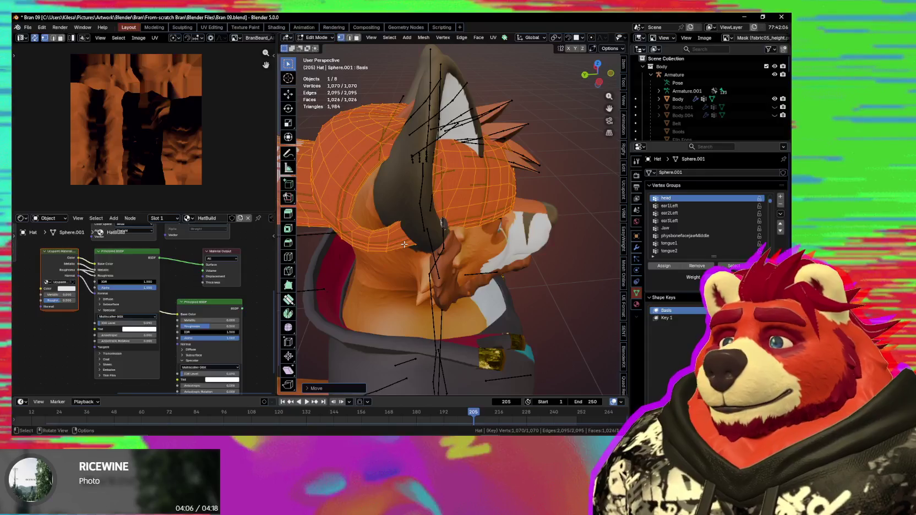
mouse_move(444, 251)
middle_mouse_down()
mouse_move(486, 223)
mouse_move(534, 229)
mouse_move(536, 253)
middle_mouse_up()
Switch the hat back to Object Mode to view its red texture.
key("ctrl+Tab")
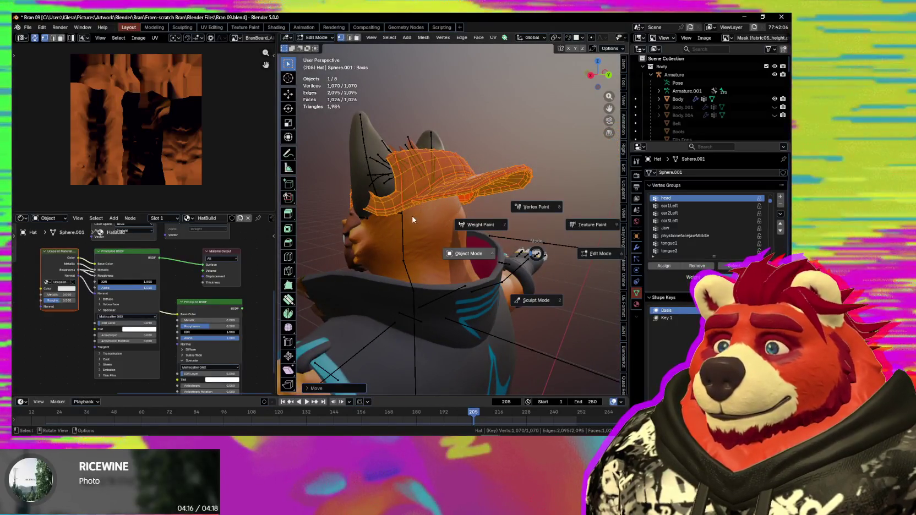
left_click(455, 201)
mouse_move(455, 202)
middle_mouse_down()
mouse_move(412, 245)
mouse_move(502, 246)
mouse_move(473, 262)
middle_mouse_up()
Hide the cap, select the fox's Body mesh and switch it into Sculpt Mode.
key("h")
left_click(459, 246)
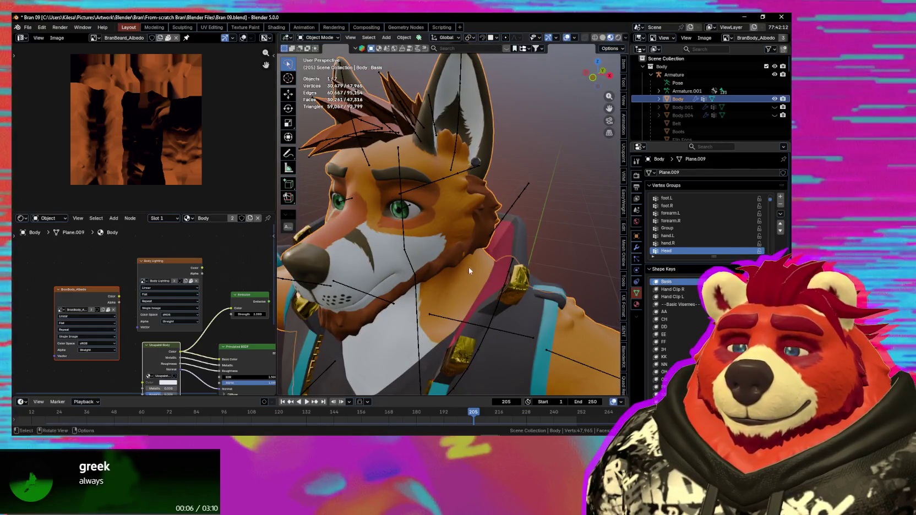
middle_click_drag(515, 253, 506, 253)
scroll(507, 253, "down", 3)
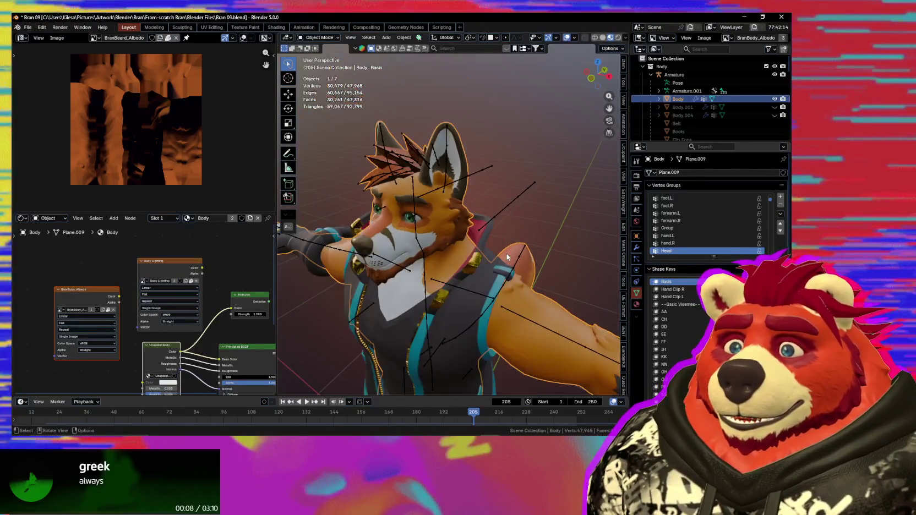
scroll(506, 259, "up", 4)
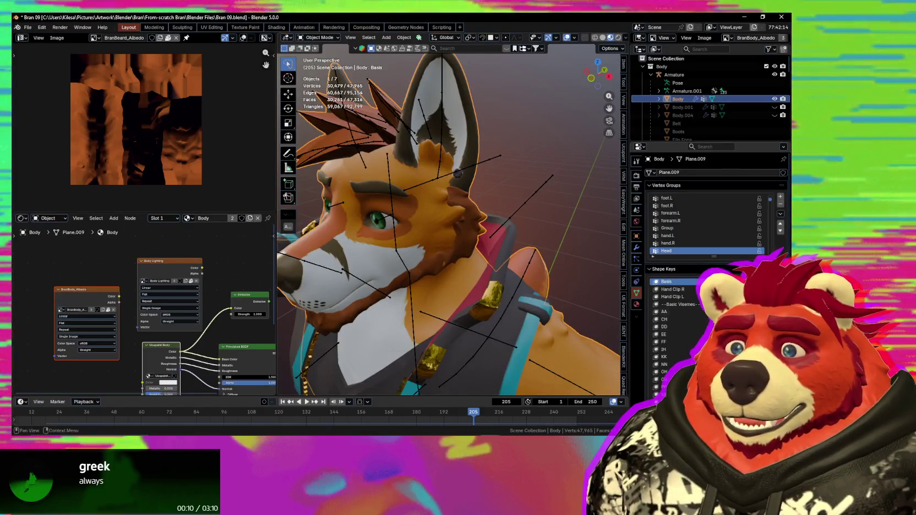
scroll(710, 220, "down", 3)
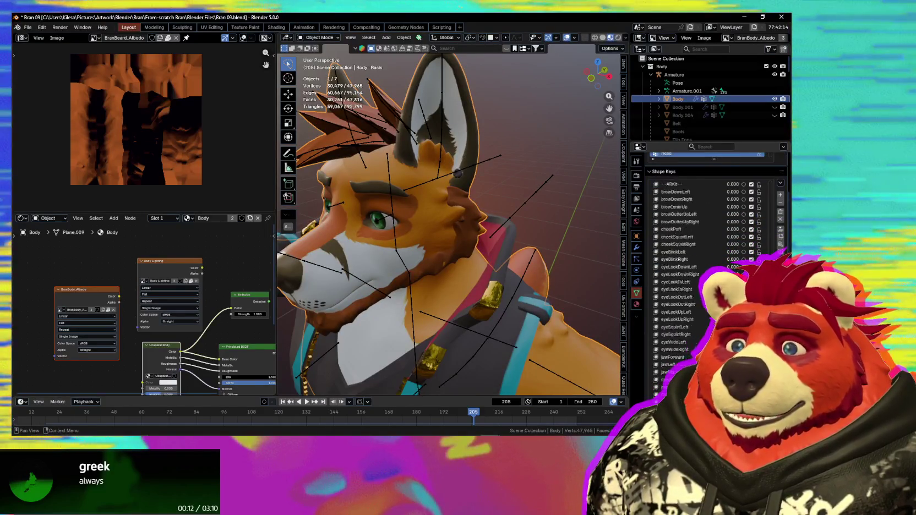
scroll(688, 275, "down", 10)
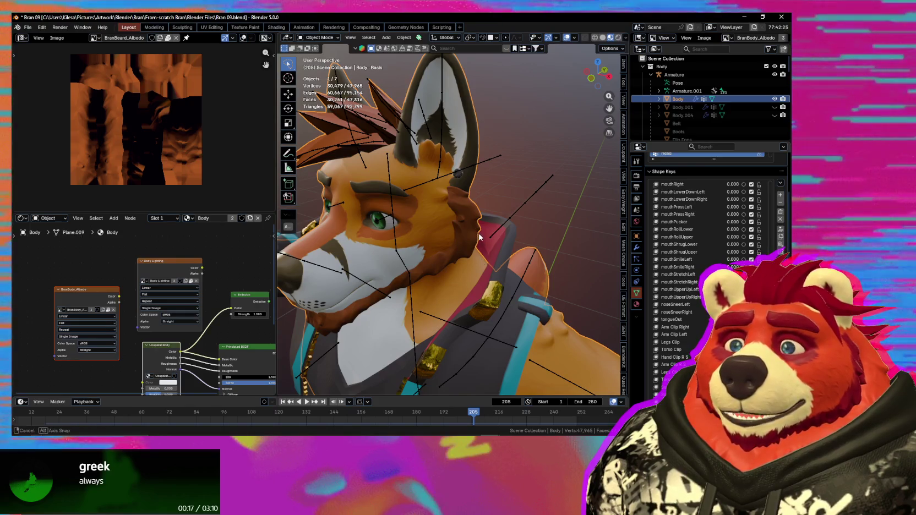
mouse_move(479, 237)
middle_mouse_down()
mouse_move(490, 237)
mouse_move(488, 226)
middle_mouse_up()
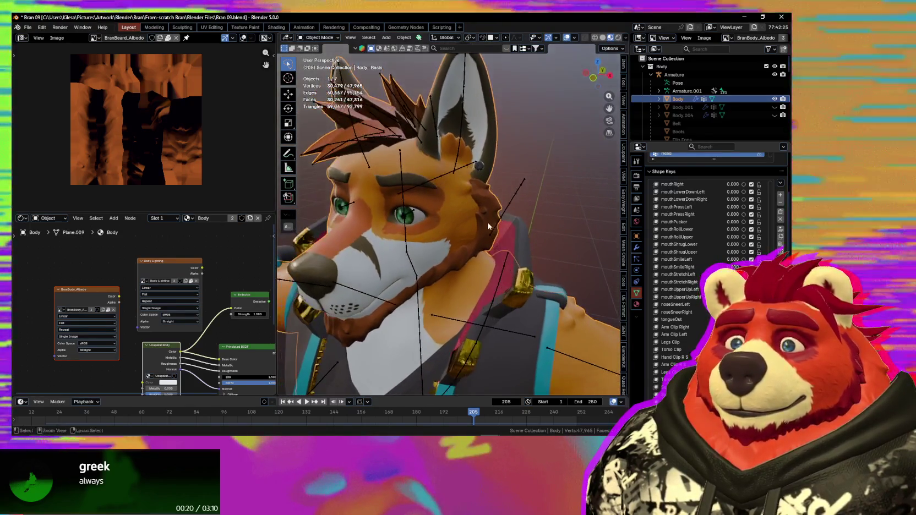
key("ctrl+Tab")
left_click(486, 245)
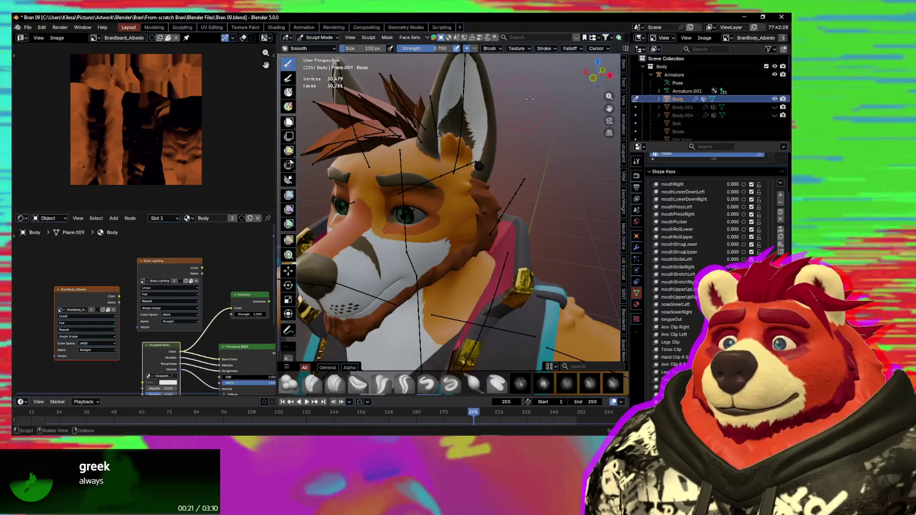
Pick the Grab brush and drag the fox's cheek fur into a new shape.
scroll(427, 40, "down", 2)
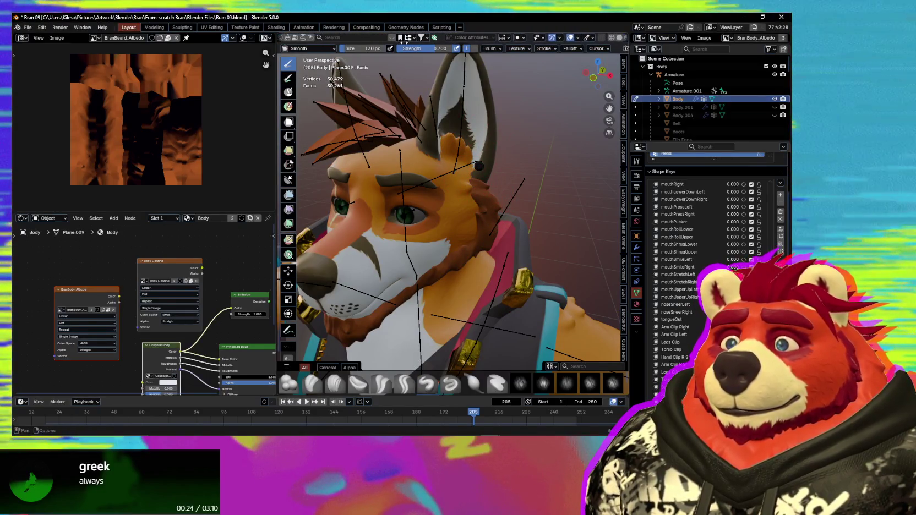
left_click(509, 38)
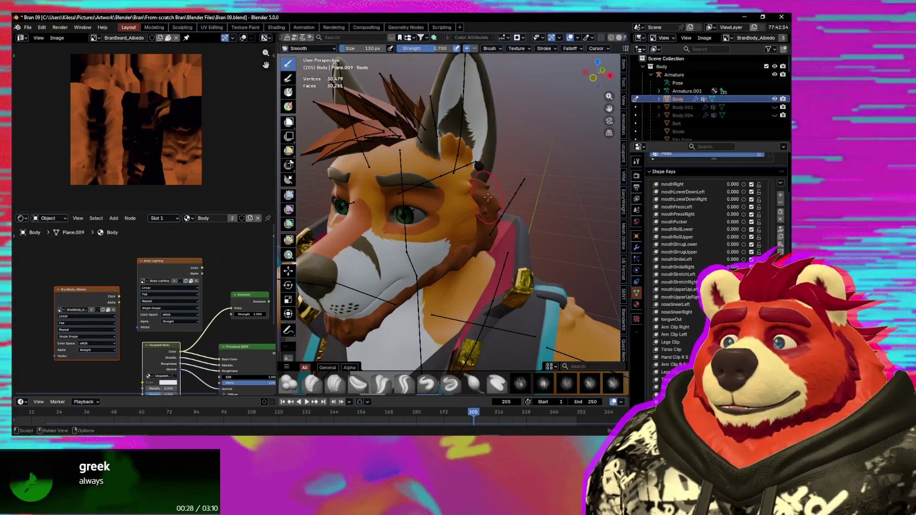
scroll(488, 197, "up", 3)
mouse_move(557, 218)
middle_mouse_down()
mouse_move(470, 252)
mouse_move(460, 225)
mouse_move(449, 288)
middle_mouse_up()
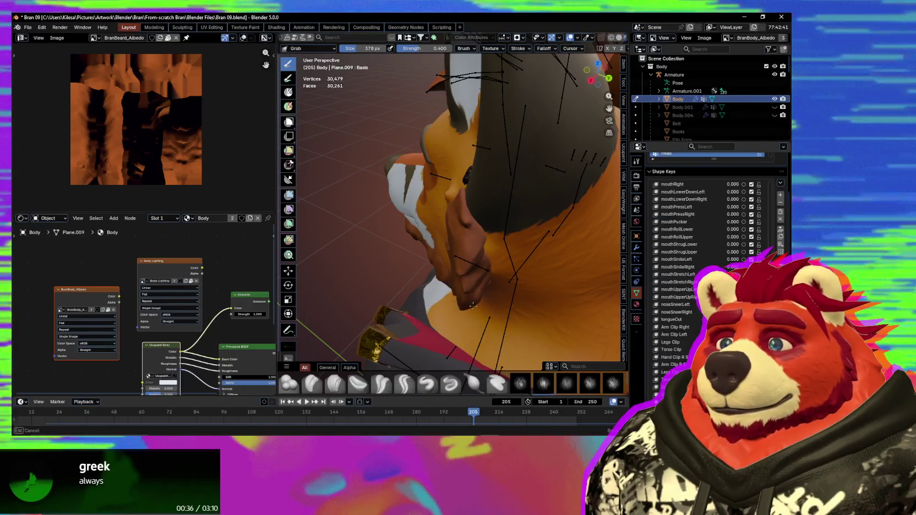
mouse_move(457, 306)
middle_mouse_down()
mouse_move(573, 341)
mouse_move(501, 296)
mouse_move(491, 265)
mouse_move(516, 250)
mouse_move(494, 254)
mouse_move(518, 250)
mouse_move(485, 249)
mouse_move(505, 192)
middle_mouse_up()
Toggle between Edit, Object and Sculpt modes, leaving the body mesh in Edit Mode.
key("Tab")
key("Tab")
key("ctrl+Tab")
key("Tab")
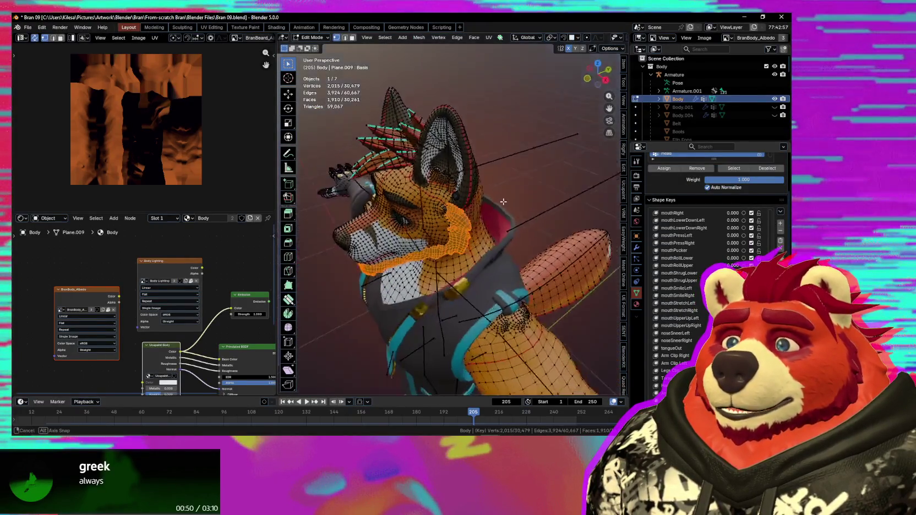
Select the cheek fur vertex and rotate it around Z with proportional editing.
middle_click_drag(485, 231, 474, 226)
scroll(471, 225, "up", 3)
left_click(477, 232)
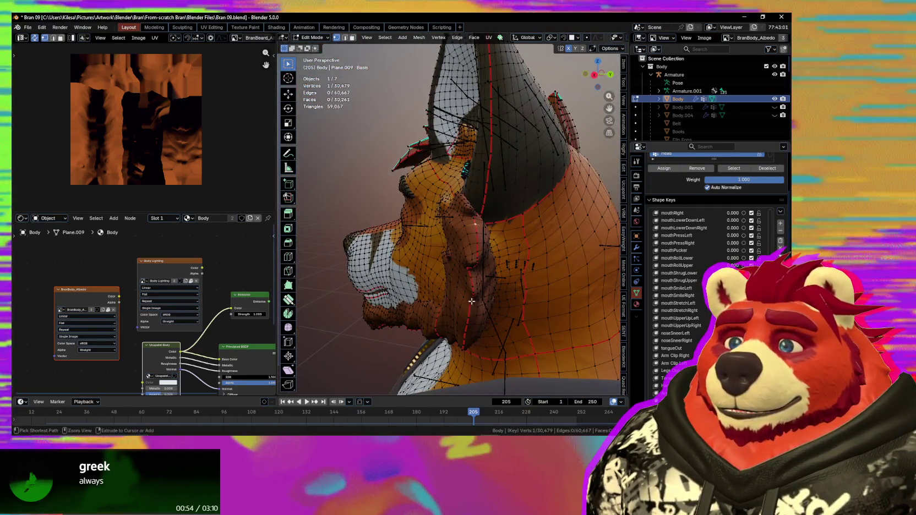
mouse_move(468, 336)
middle_mouse_down()
mouse_move(518, 314)
mouse_move(485, 380)
middle_mouse_up()
key("r")
key("z")
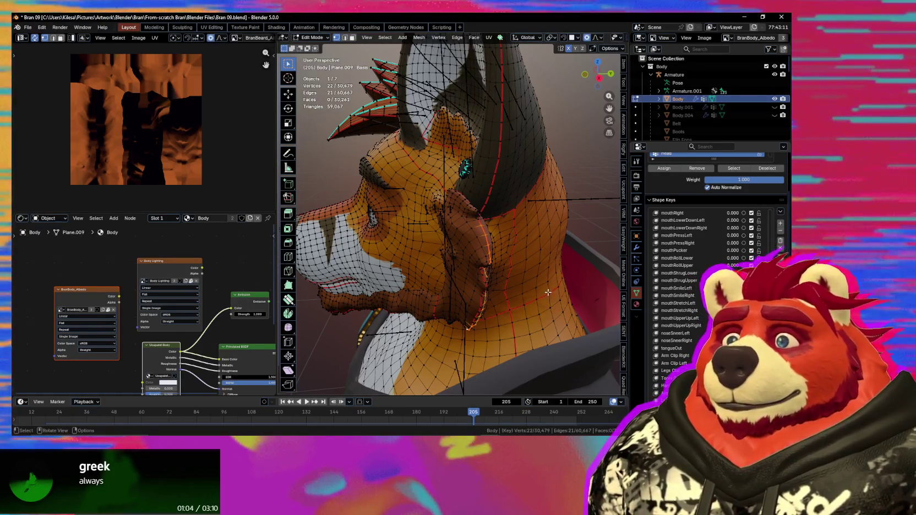
left_click(551, 268)
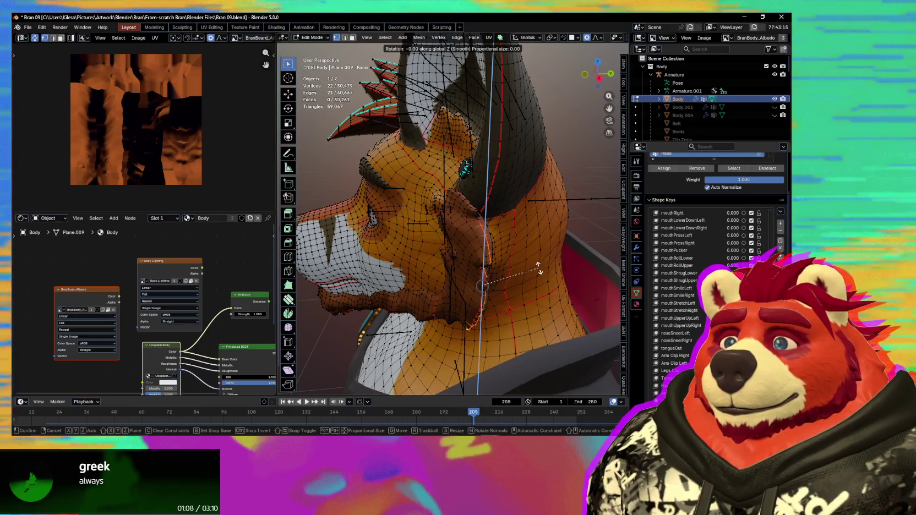
Widen the proportional falloff and move the cheek fur vertices closer to the head.
scroll(556, 267, "down", 10)
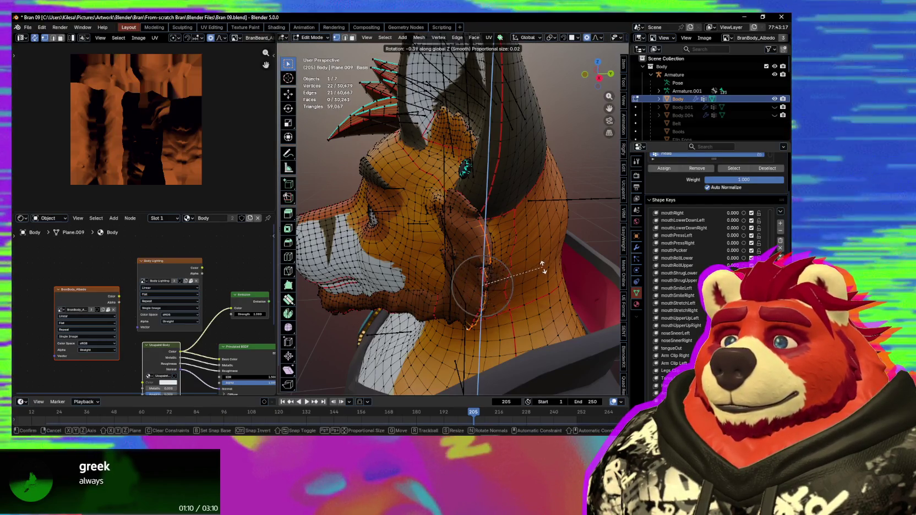
left_click(498, 260)
middle_click_drag(498, 260, 484, 266)
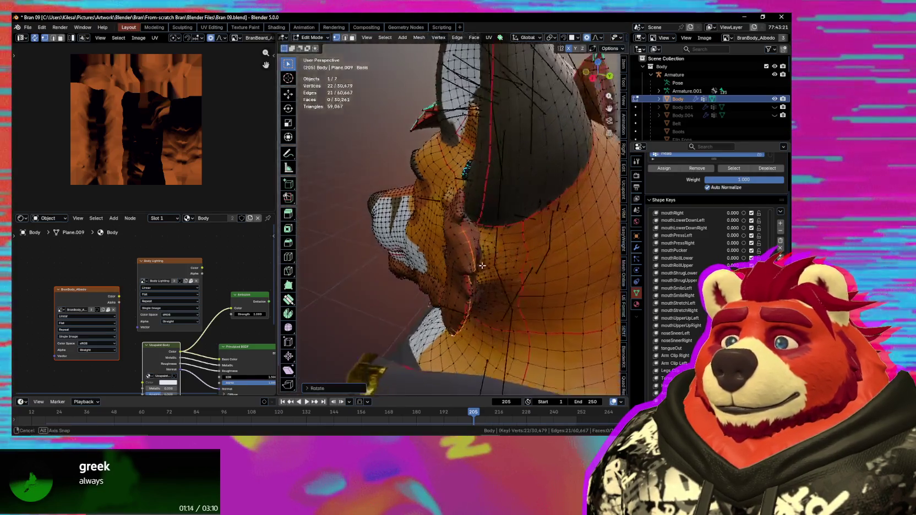
key("g")
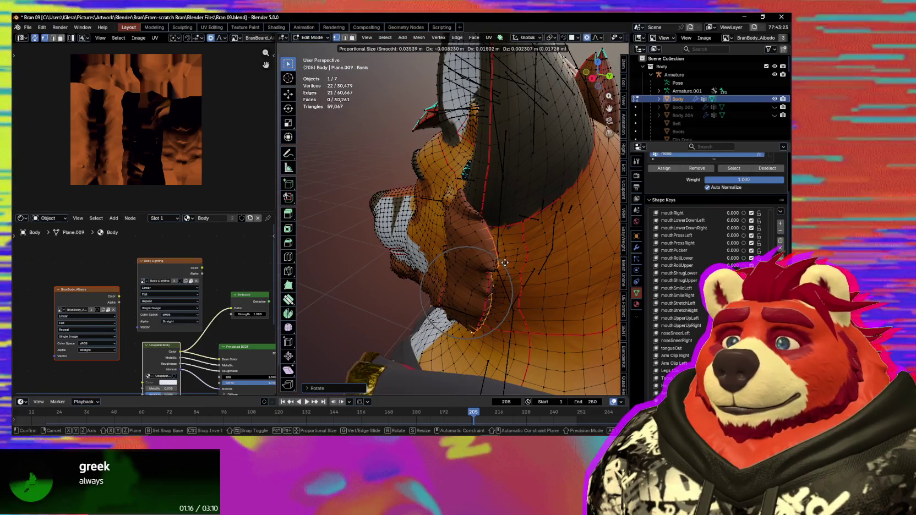
left_click(507, 261)
Start another move of the cheek fur vertices, adjusting the falloff radius.
mouse_move(507, 261)
middle_mouse_down()
mouse_move(558, 268)
mouse_move(548, 268)
middle_mouse_up()
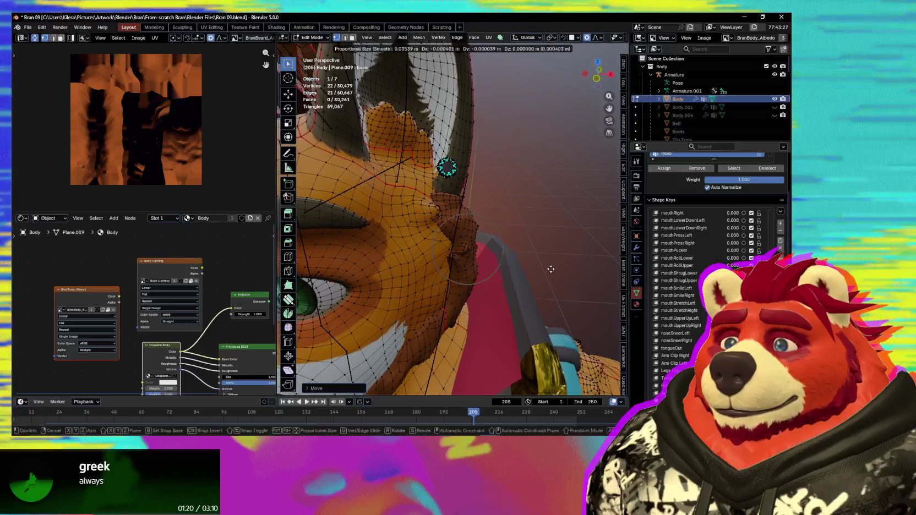
key("g")
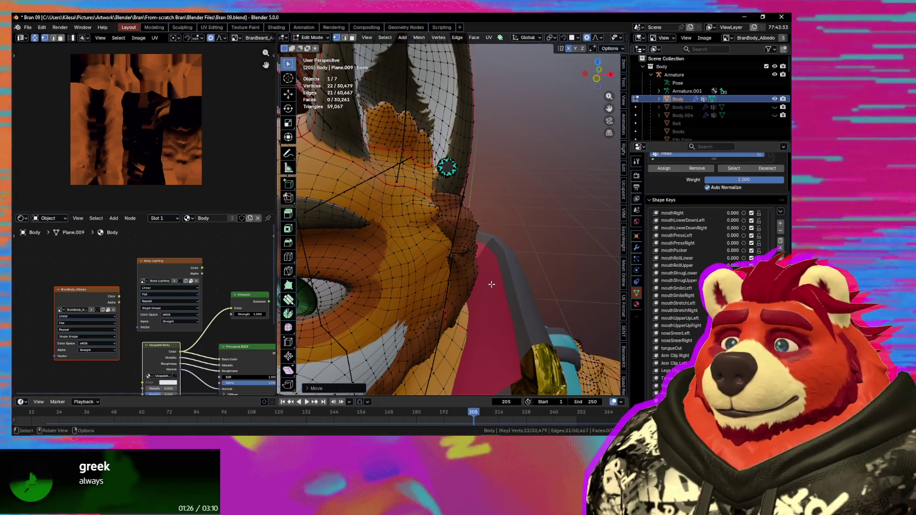
scroll(710, 248, "down", 5)
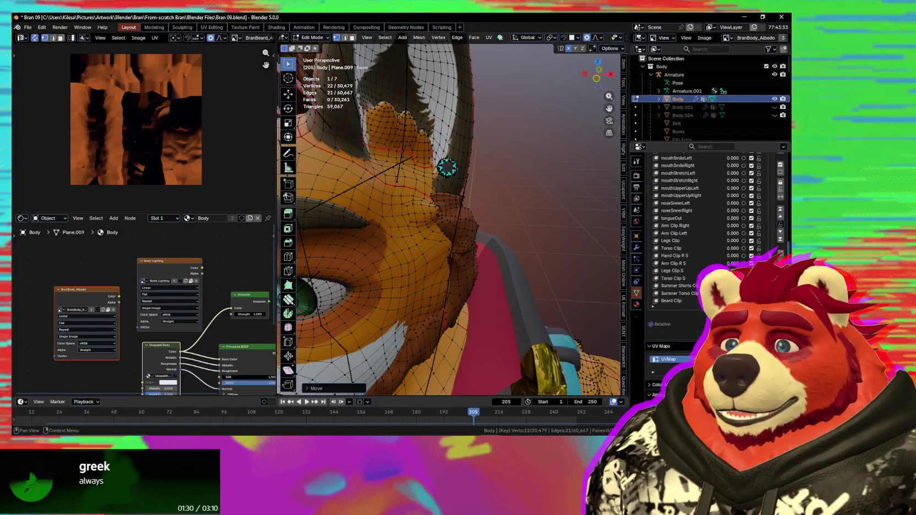
scroll(781, 157, "up", 5)
scroll(782, 156, "up", 3)
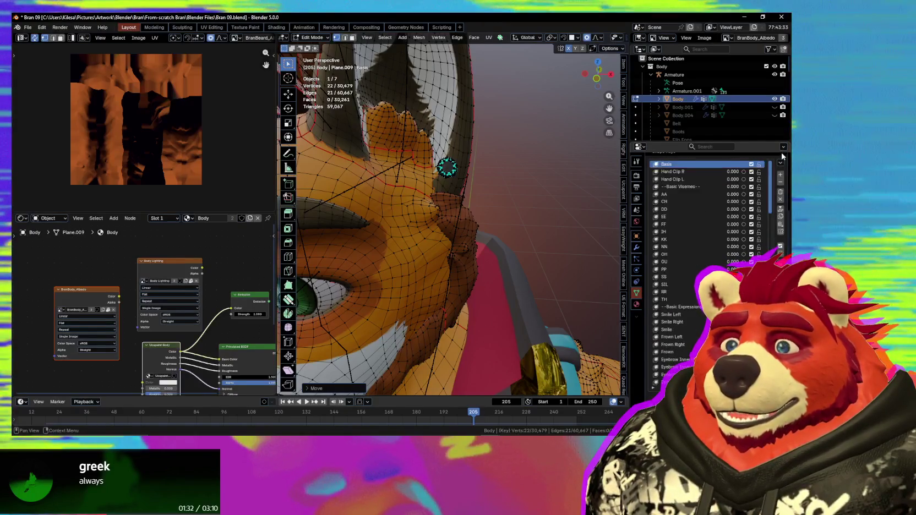
scroll(710, 220, "down", 5)
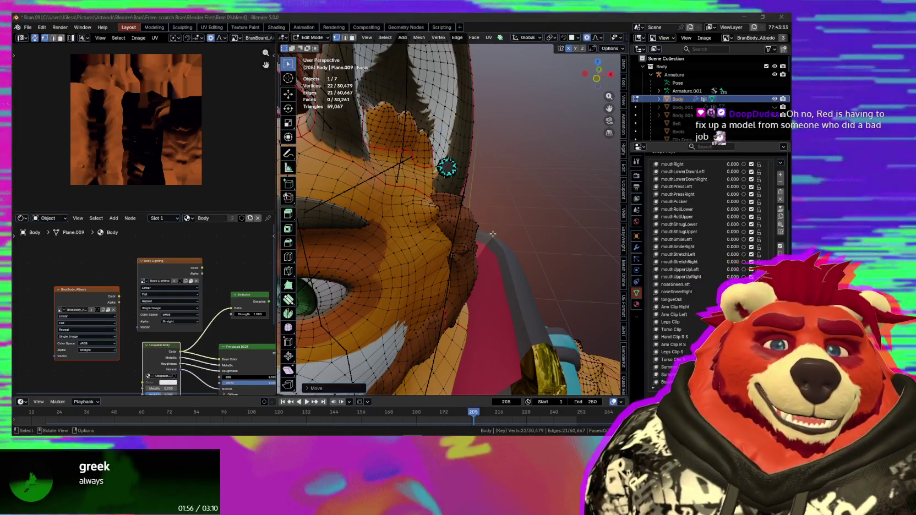
middle_click_drag(455, 241, 419, 281)
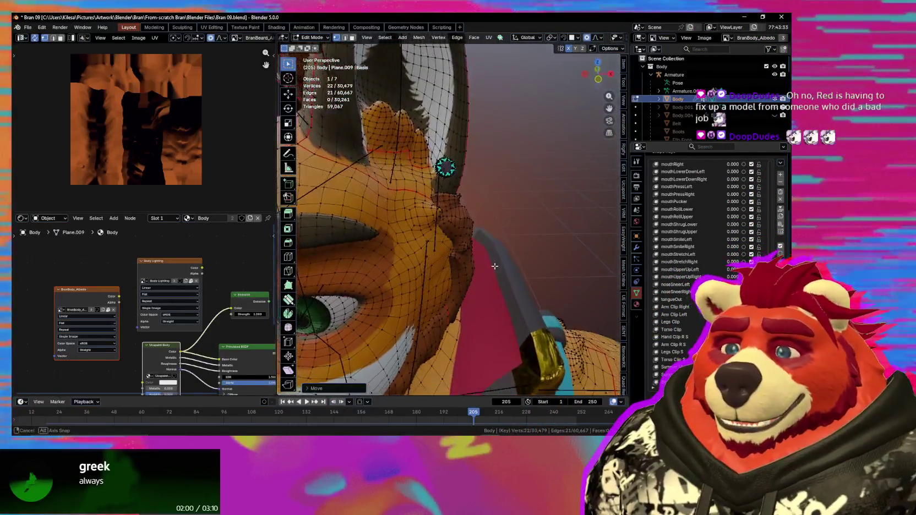
Activate the Beard Clip shape key, enter Sculpt Mode, then Tab back to Edit Mode.
left_click(669, 382)
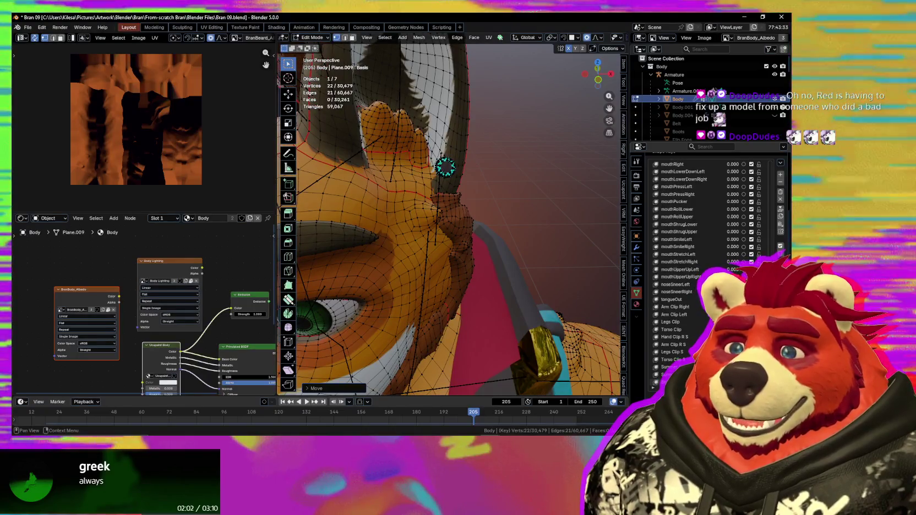
mouse_move(456, 275)
middle_mouse_down()
mouse_move(450, 282)
mouse_move(473, 281)
middle_mouse_up()
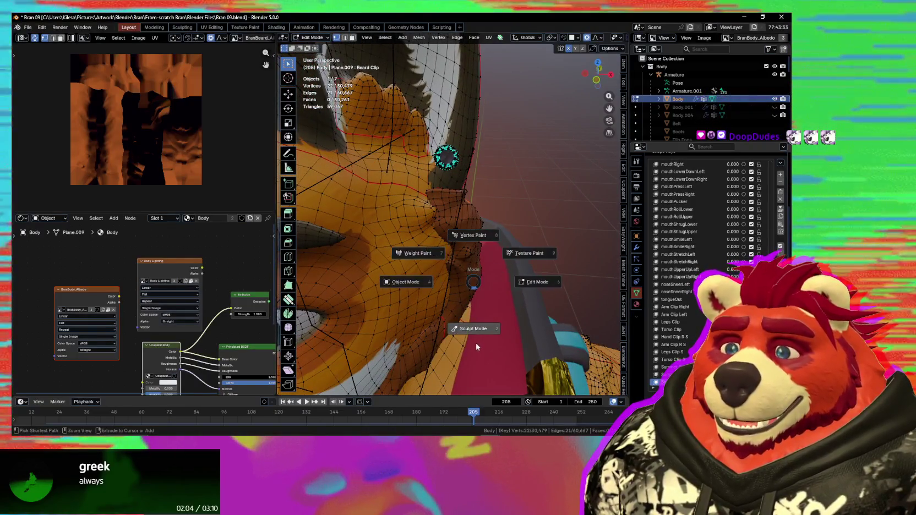
left_click(450, 328)
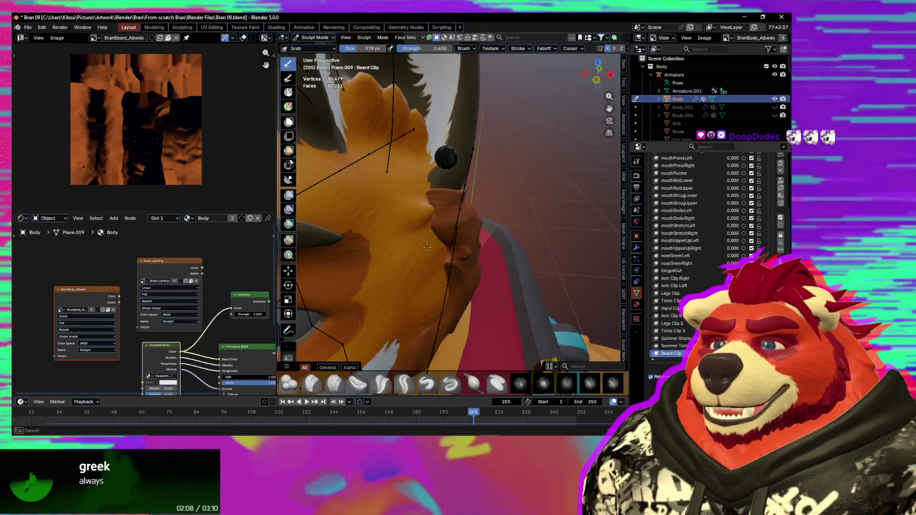
mouse_move(427, 247)
middle_mouse_down()
mouse_move(442, 313)
mouse_move(470, 273)
mouse_move(458, 246)
mouse_move(498, 235)
mouse_move(485, 229)
middle_mouse_up()
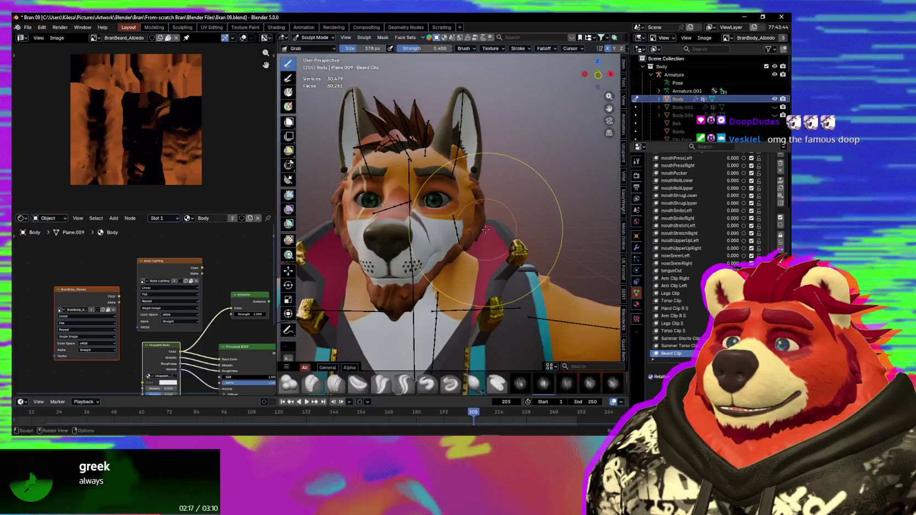
scroll(485, 229, "up", 2)
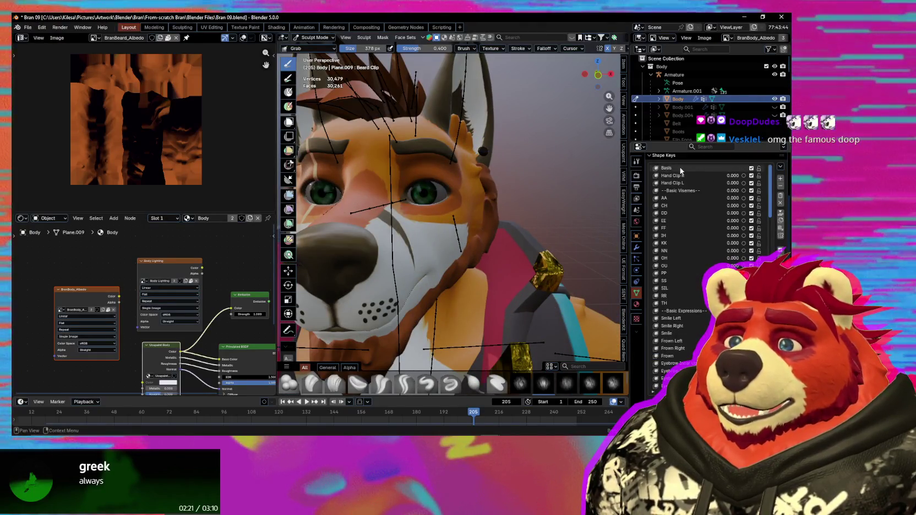
key("Tab")
scroll(487, 229, "down", 3)
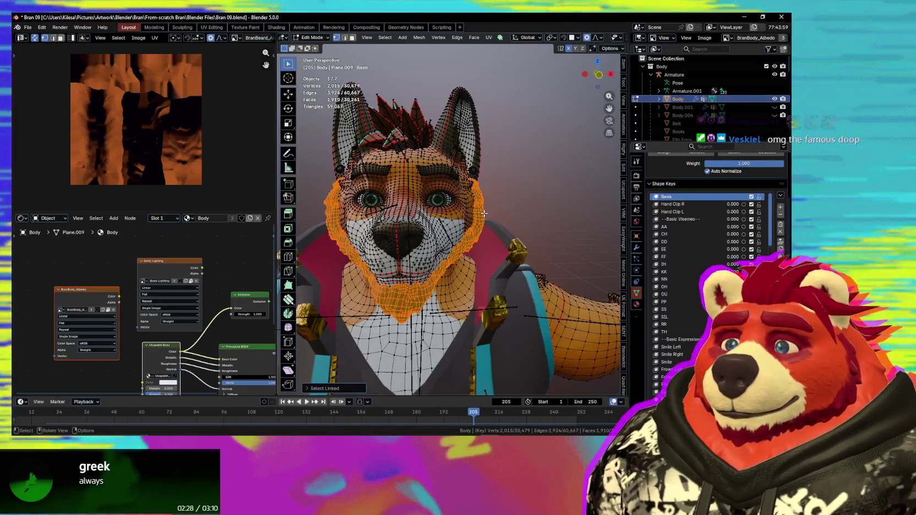
Apply Snap to Symmetry from Quick Favorites and select the beard vertex loop.
key("q")
left_click(476, 265)
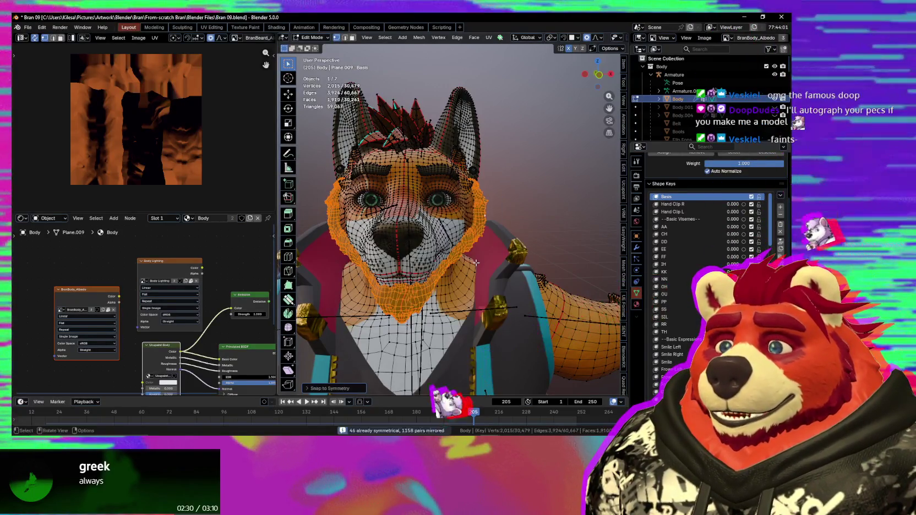
scroll(476, 265, "up", 3)
middle_click_drag(476, 264, 440, 275)
left_click(440, 275, "alt")
Make Beard Clip the active shape key and hide overlays to preview the head.
left_click(674, 385)
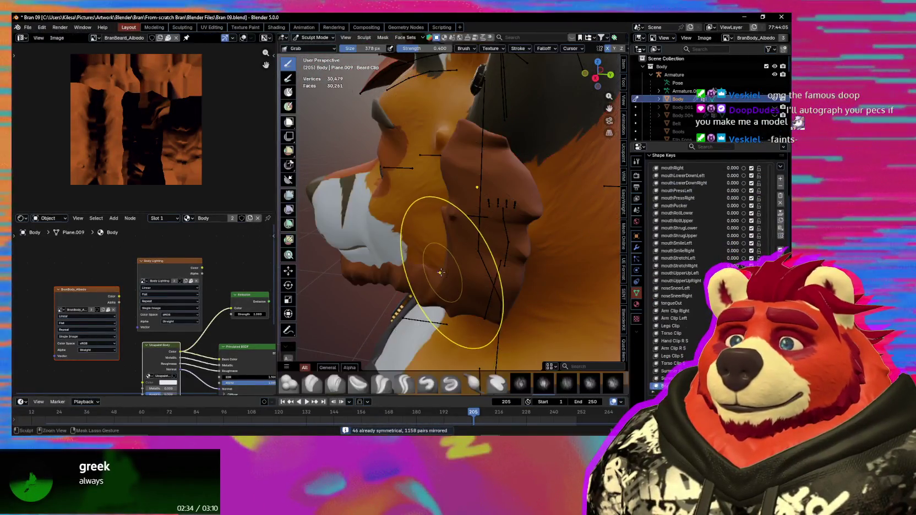
scroll(440, 278, "down", 4)
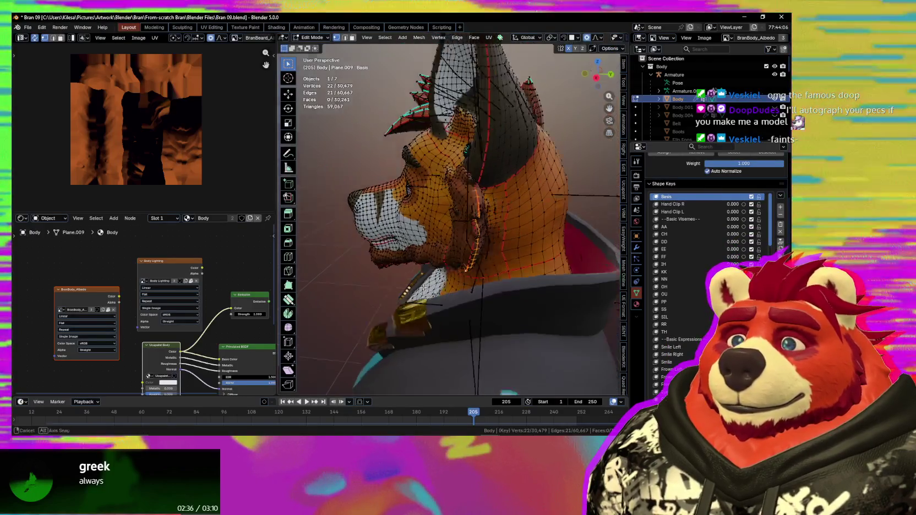
mouse_move(441, 278)
middle_mouse_down()
mouse_move(462, 289)
mouse_move(464, 258)
middle_mouse_up()
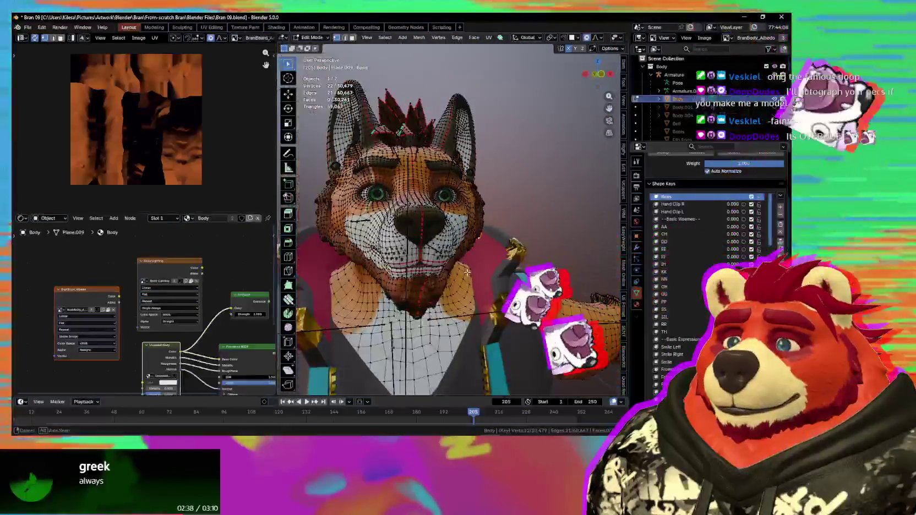
key("shift+alt+z")
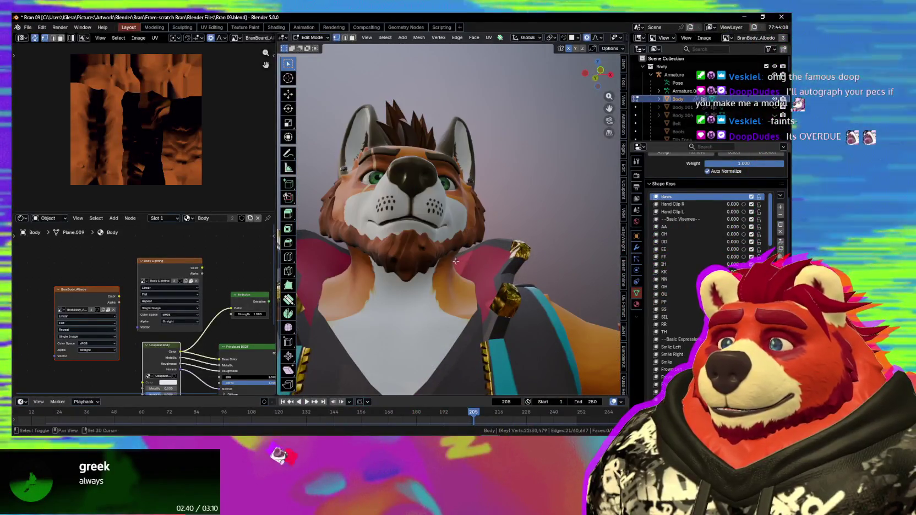
mouse_move(464, 255)
middle_mouse_down()
mouse_move(478, 283)
mouse_move(448, 269)
mouse_move(459, 254)
mouse_move(362, 315)
middle_mouse_up()
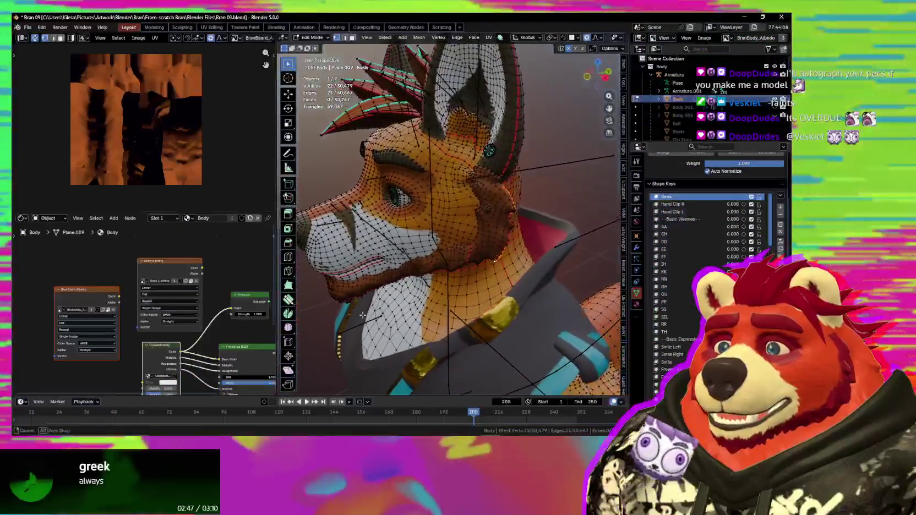
mouse_move(417, 306)
middle_mouse_down()
mouse_move(559, 292)
mouse_move(417, 293)
mouse_move(482, 300)
middle_mouse_up()
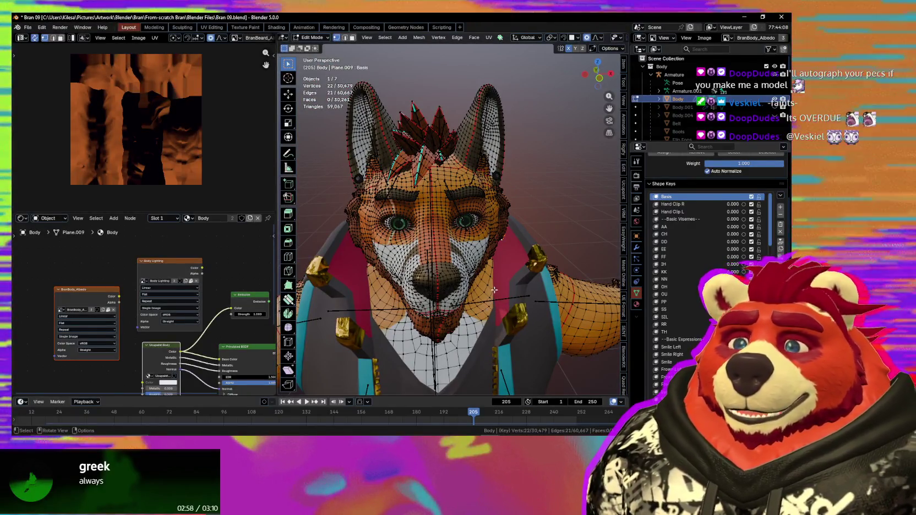
middle_click_drag(487, 307, 532, 291)
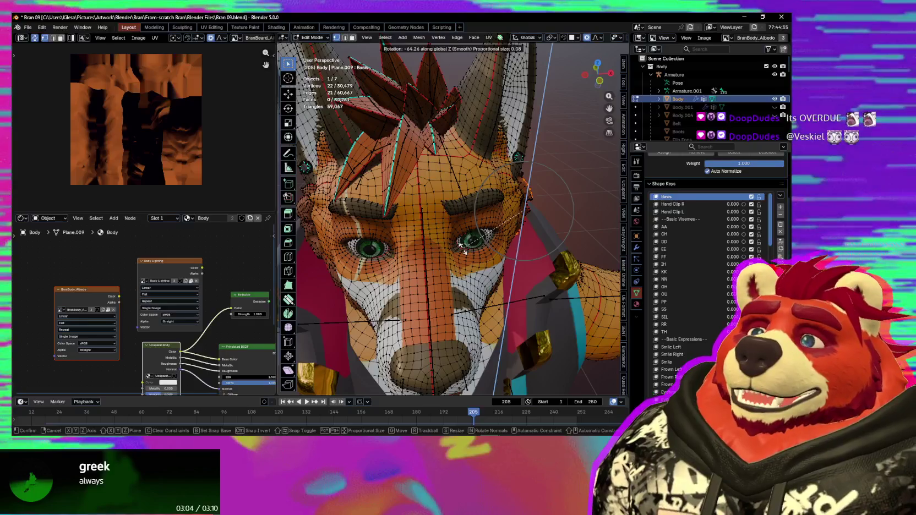
Rotate the selected cheek fur around Z and select a face on the beard mesh.
left_click(469, 280)
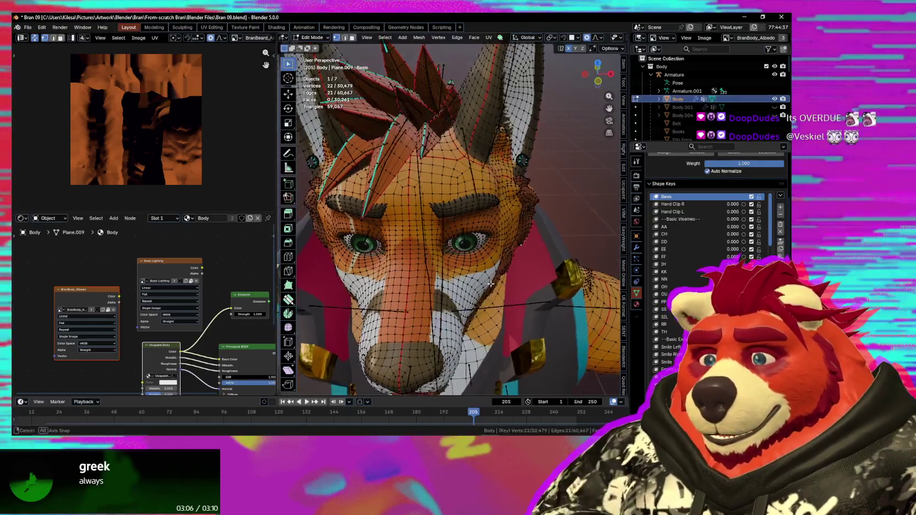
mouse_move(469, 280)
middle_mouse_down()
mouse_move(445, 271)
mouse_move(463, 294)
mouse_move(542, 284)
middle_mouse_up()
key("r")
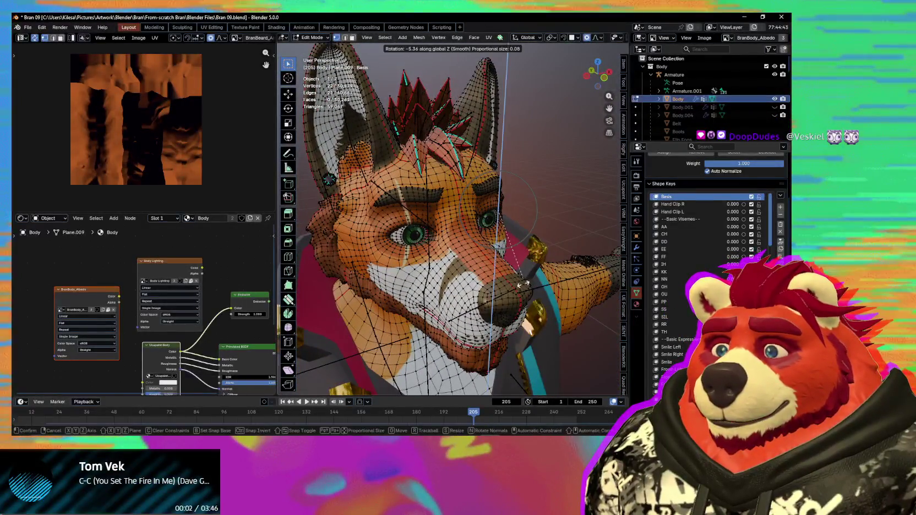
left_click(521, 283)
middle_click_drag(520, 283, 487, 251)
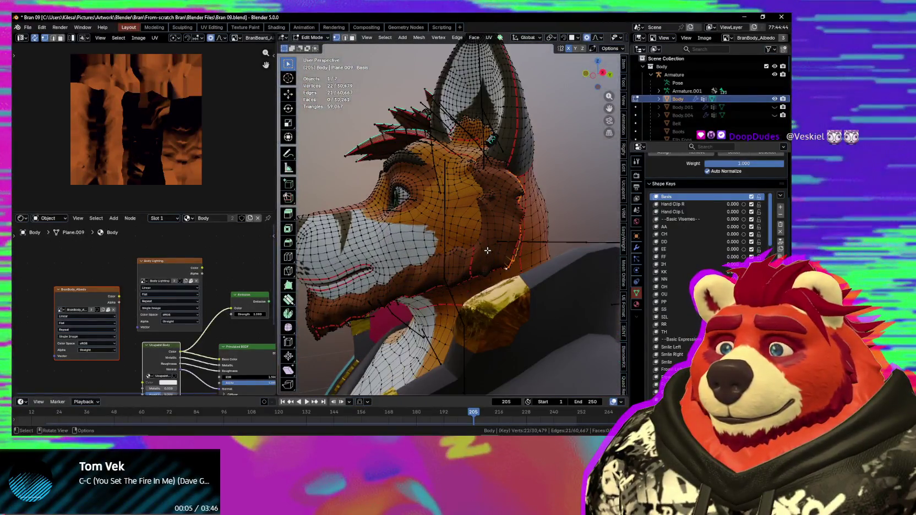
left_click(489, 250)
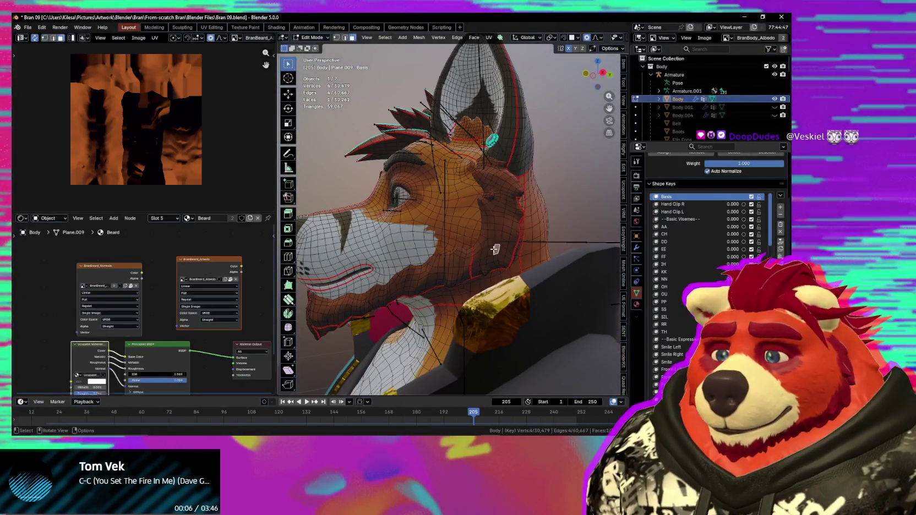
Select the linked beard mesh with L, apply Snap to Symmetry, and inspect the face.
mouse_move(494, 249)
middle_mouse_down()
mouse_move(436, 258)
mouse_move(508, 220)
mouse_move(359, 229)
mouse_move(534, 261)
mouse_move(421, 272)
mouse_move(444, 284)
mouse_move(430, 279)
middle_mouse_up()
key("l")
key("l")
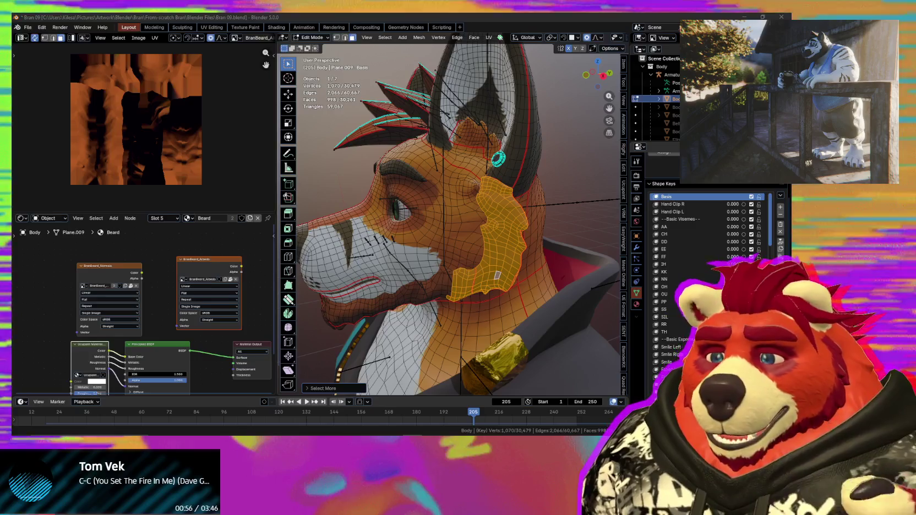
mouse_move(418, 220)
middle_mouse_down()
mouse_move(505, 222)
mouse_move(520, 237)
mouse_move(607, 270)
mouse_move(566, 264)
mouse_move(605, 261)
mouse_move(484, 284)
middle_mouse_up()
key("q")
left_click(521, 238)
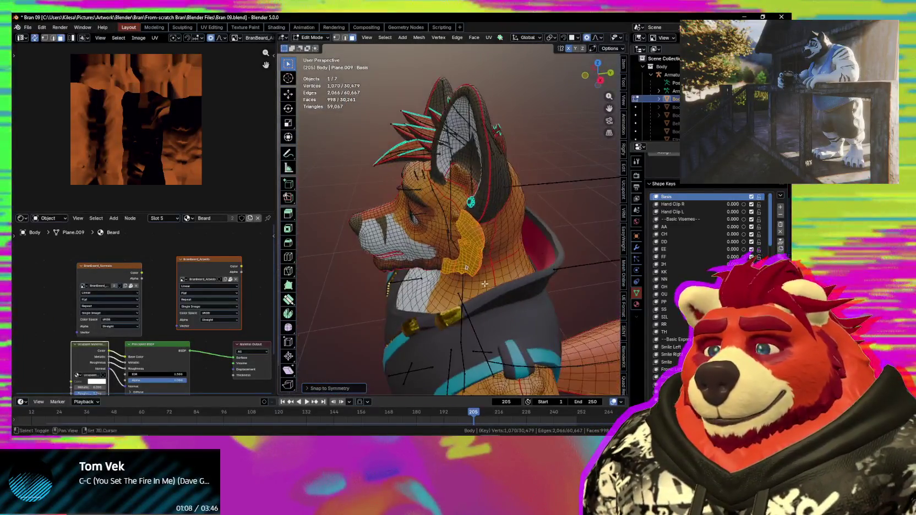
scroll(482, 275, "up", 2)
scroll(474, 256, "up", 2)
scroll(468, 235, "up", 1)
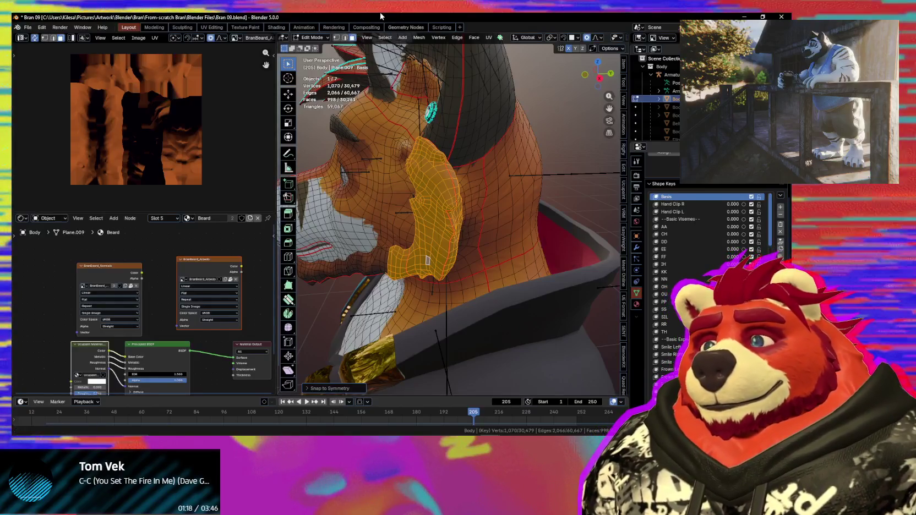
mouse_move(496, 231)
middle_mouse_down()
mouse_move(529, 220)
mouse_move(546, 250)
mouse_move(429, 151)
middle_mouse_up()
scroll(540, 223, "up", 3)
scroll(540, 222, "down", 5)
scroll(429, 151, "up", 3)
Select a shortest-path strip of vertices along the outer beard edge.
left_click(431, 143)
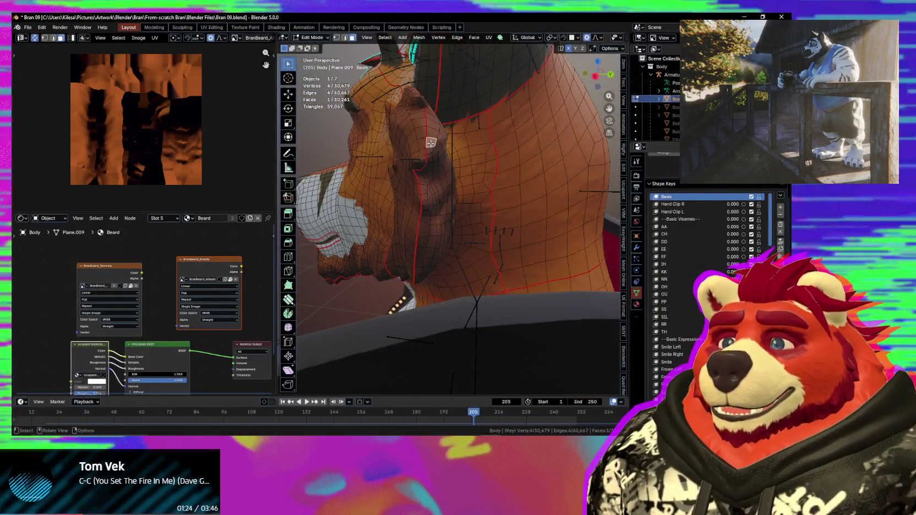
key("1")
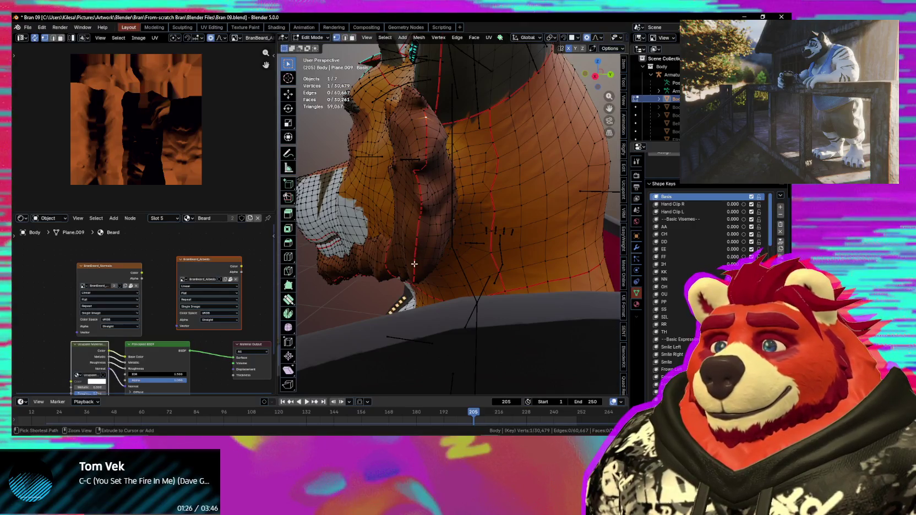
middle_click_drag(423, 269, 498, 251)
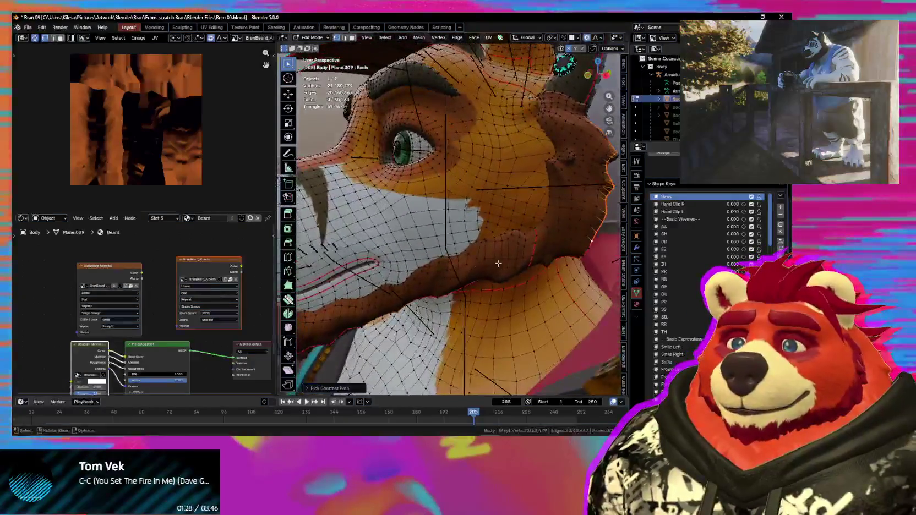
left_click(537, 249, "ctrl")
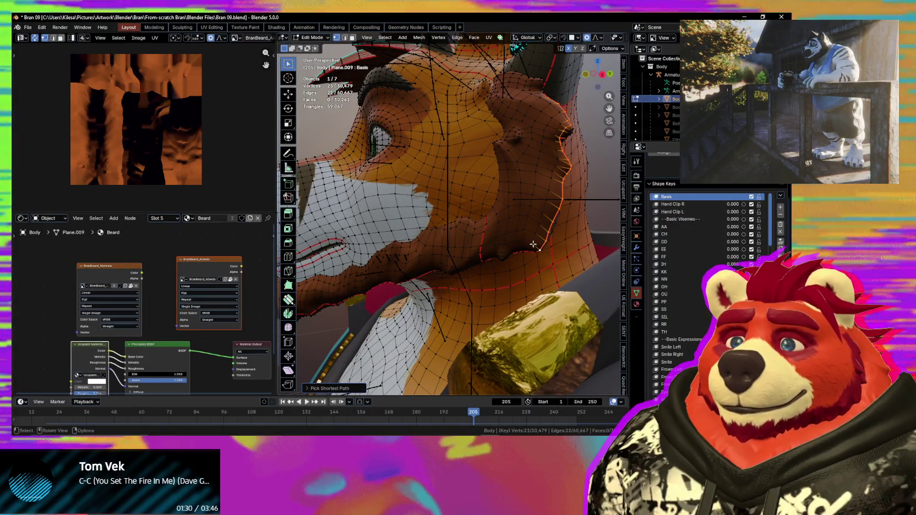
mouse_move(536, 249)
middle_mouse_down()
mouse_move(494, 261)
mouse_move(516, 258)
mouse_move(502, 266)
mouse_move(561, 292)
middle_mouse_up()
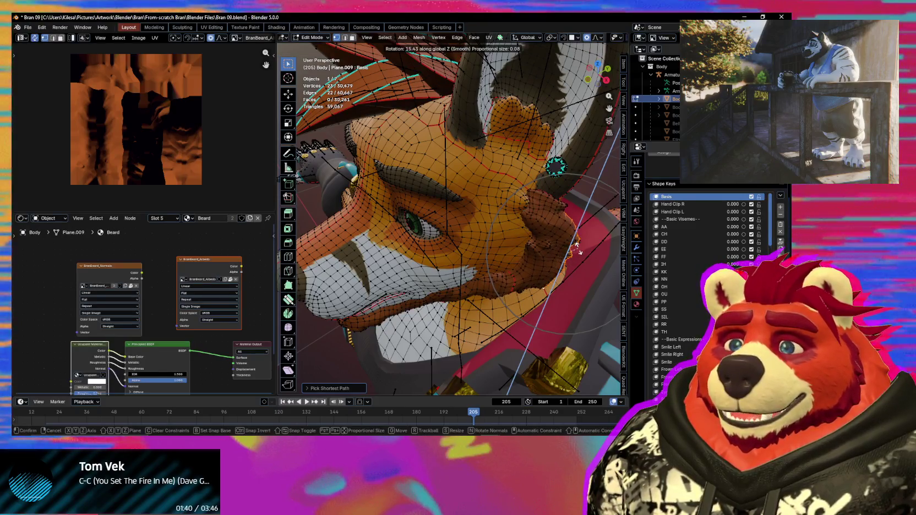
middle_click_drag(567, 249, 585, 254)
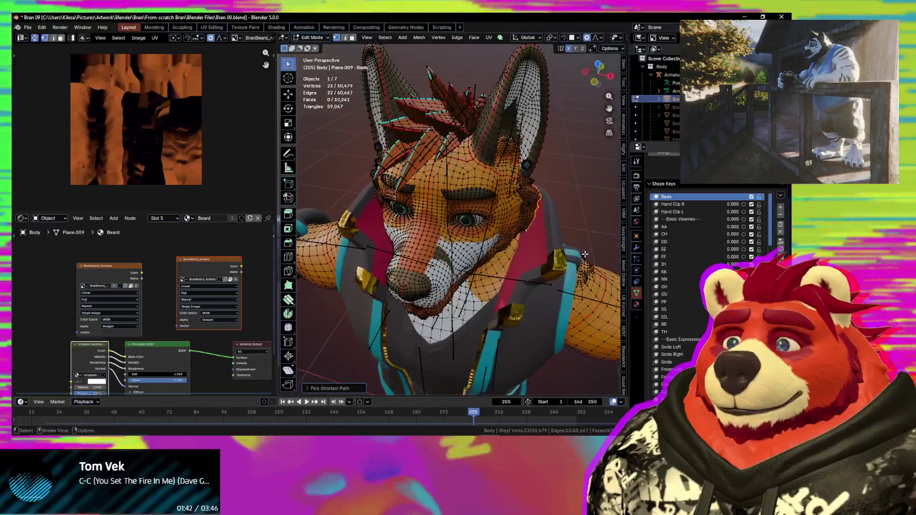
mouse_move(582, 241)
middle_mouse_down()
mouse_move(543, 282)
mouse_move(522, 247)
middle_mouse_up()
Rotate the beard-edge strip around global Z with smooth falloff, then start moving it.
key("r")
key("z")
left_click(545, 251)
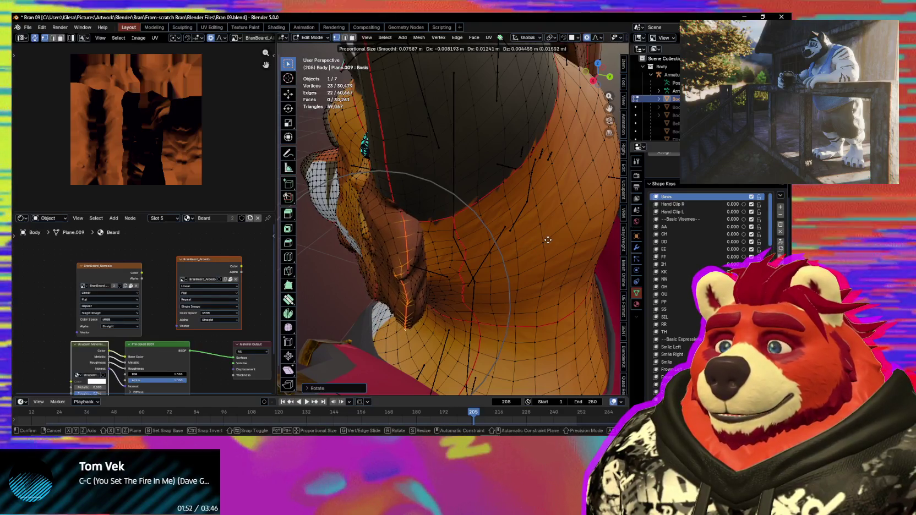
left_click(545, 240)
mouse_move(545, 240)
middle_mouse_down()
mouse_move(491, 250)
mouse_move(466, 232)
mouse_move(516, 241)
mouse_move(463, 251)
middle_mouse_up()
scroll(466, 233, "down", 8)
scroll(484, 243, "up", 5)
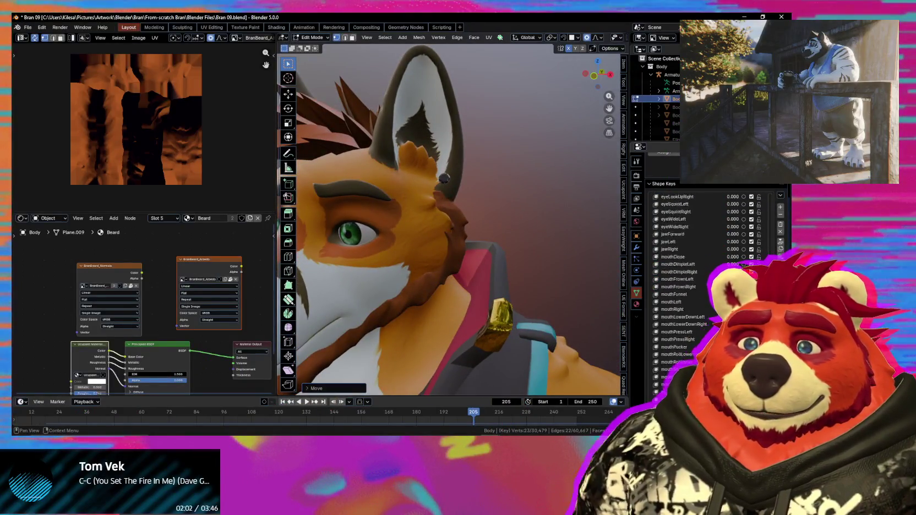
scroll(699, 297, "down", 5)
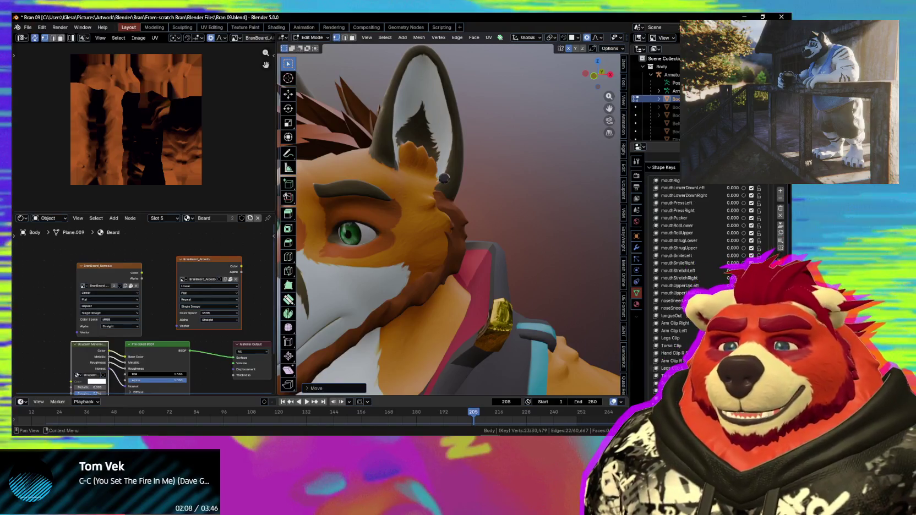
scroll(683, 297, "down", 1)
key("g")
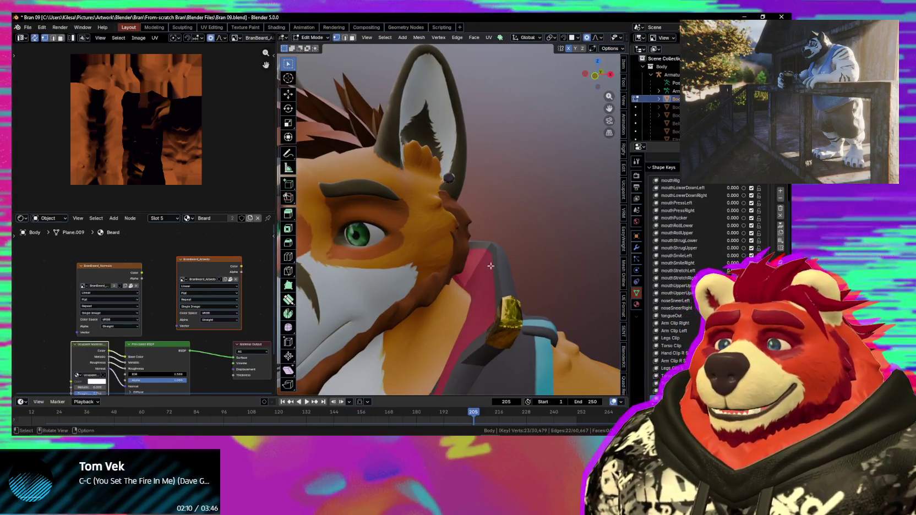
scroll(491, 266, "up", 5)
mouse_move(490, 266)
middle_mouse_down()
mouse_move(474, 289)
mouse_move(490, 292)
middle_mouse_up()
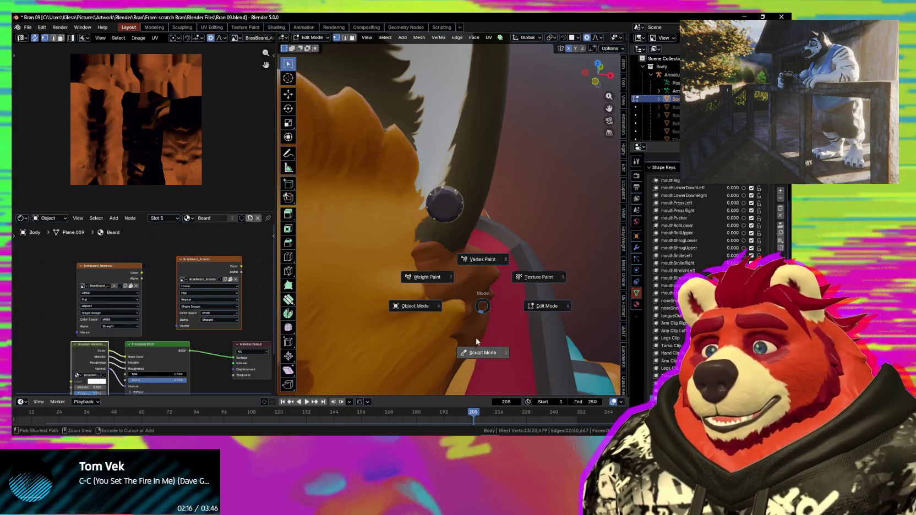
Enter Sculpt Mode and pull the beard crease into a new shape with Grab.
left_click(477, 342)
middle_click_drag(439, 327, 482, 278)
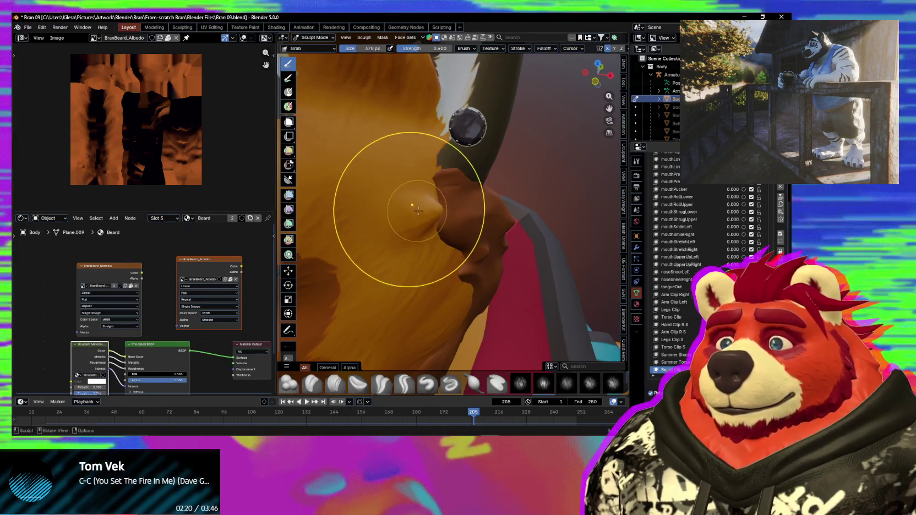
left_click_drag(437, 234, 405, 208)
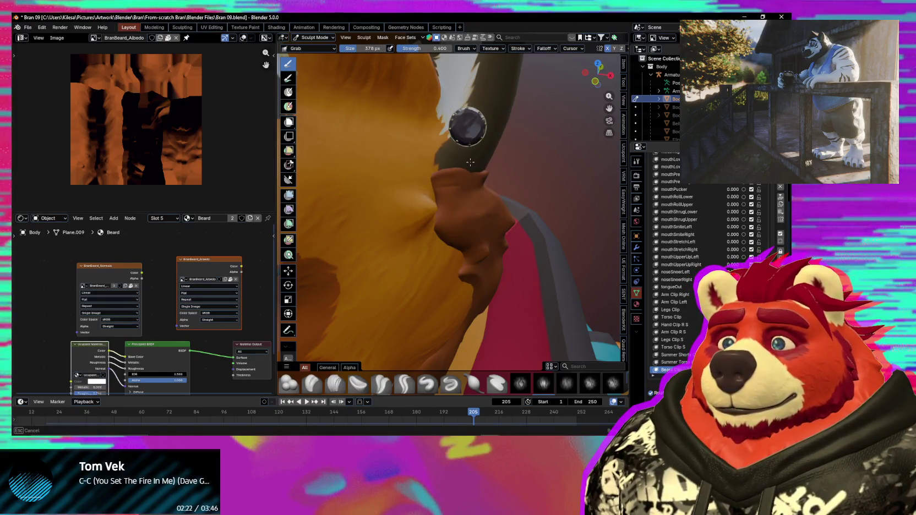
mouse_move(471, 157)
middle_mouse_down()
mouse_move(388, 144)
mouse_move(485, 252)
mouse_move(453, 267)
middle_mouse_up()
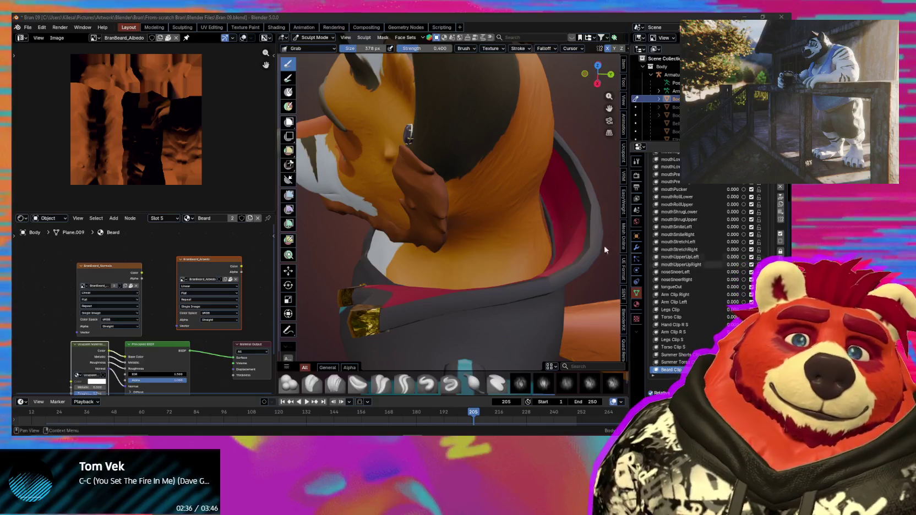
mouse_move(404, 231)
middle_mouse_down()
mouse_move(489, 218)
mouse_move(473, 223)
middle_mouse_up()
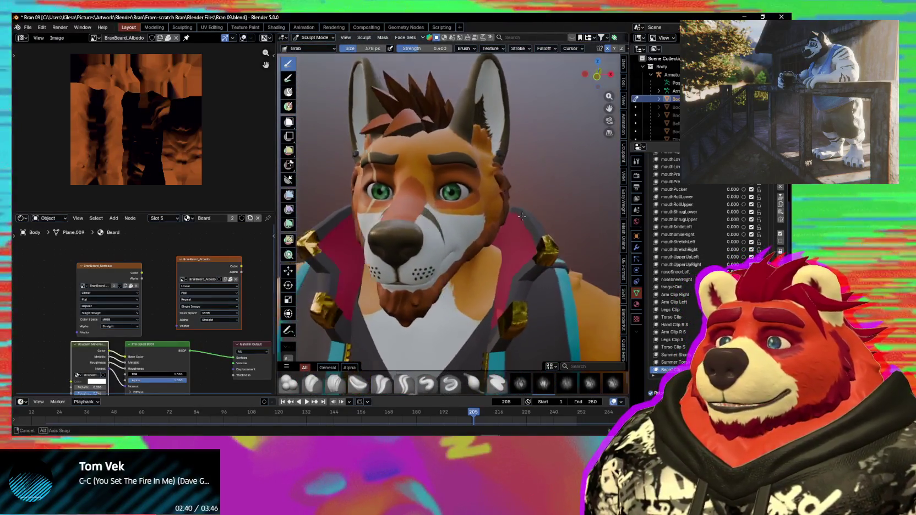
Grab the beard edge into shape and shrink the brush radius to 216 px.
scroll(472, 223, "up", 5)
left_click_drag(460, 214, 436, 212)
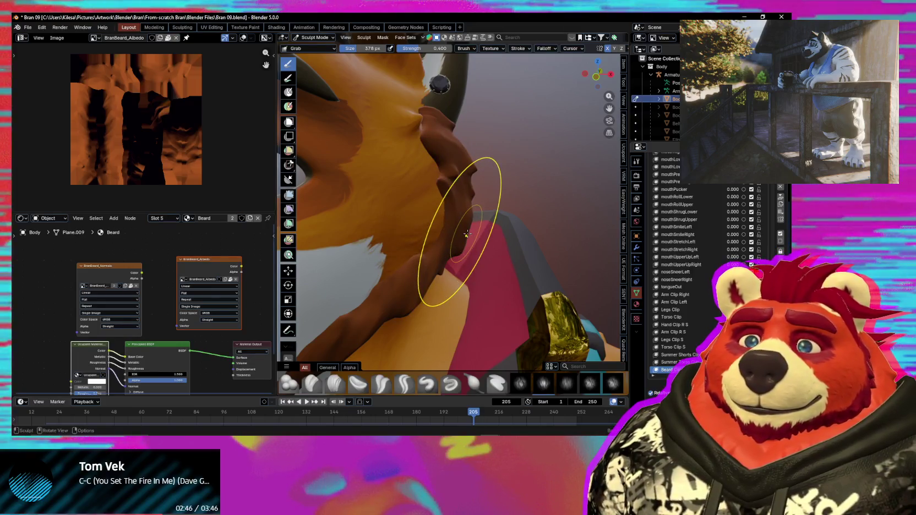
scroll(462, 235, "down", 4)
mouse_move(462, 235)
middle_mouse_down()
mouse_move(499, 249)
mouse_move(432, 257)
mouse_move(437, 204)
mouse_move(418, 195)
middle_mouse_up()
scroll(432, 257, "up", 2)
key("f")
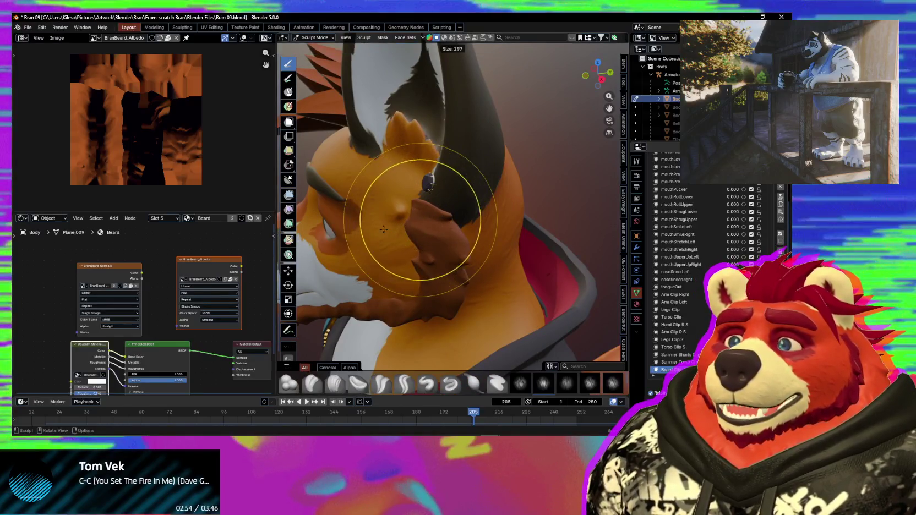
left_click(408, 226)
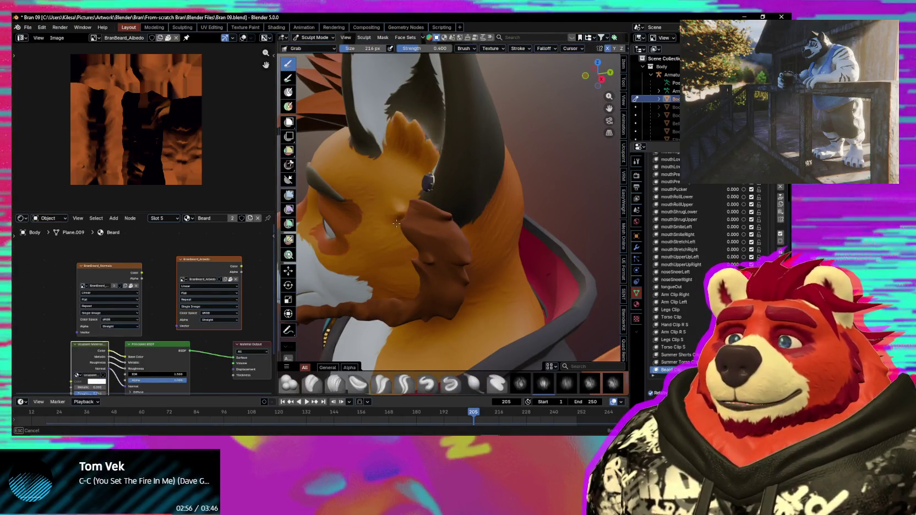
mouse_move(418, 249)
middle_mouse_down()
mouse_move(479, 259)
mouse_move(457, 259)
middle_mouse_up()
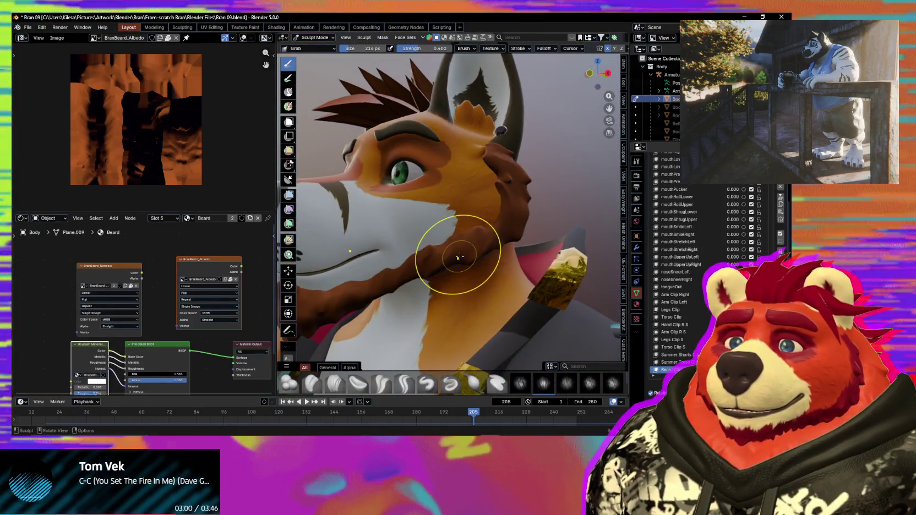